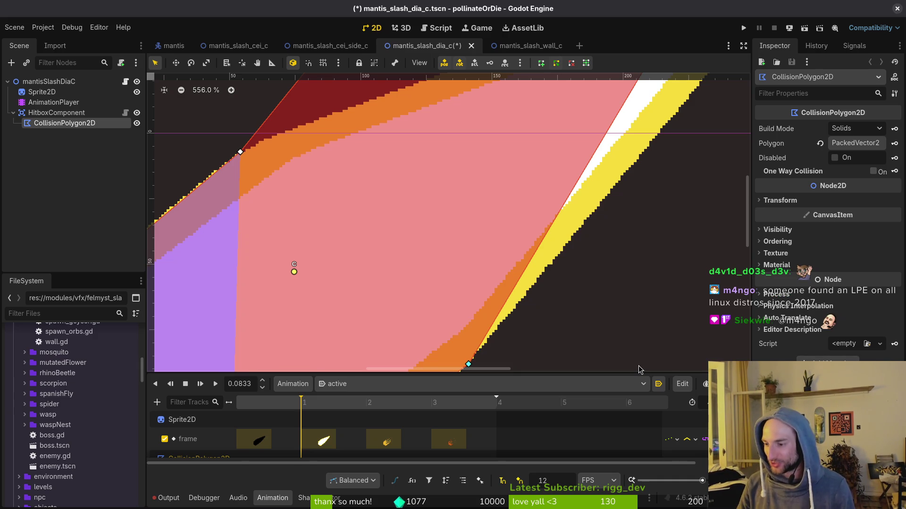
- Drag the hitbox's top-right points toward the slash tip and add a point on the top edge
scroll(511, 213, "down", 3)
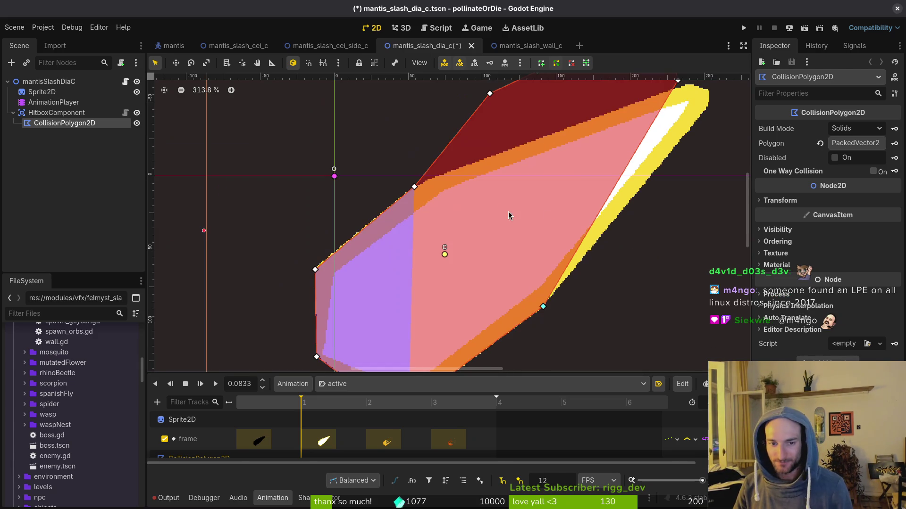
left_click_drag(635, 124, 641, 136)
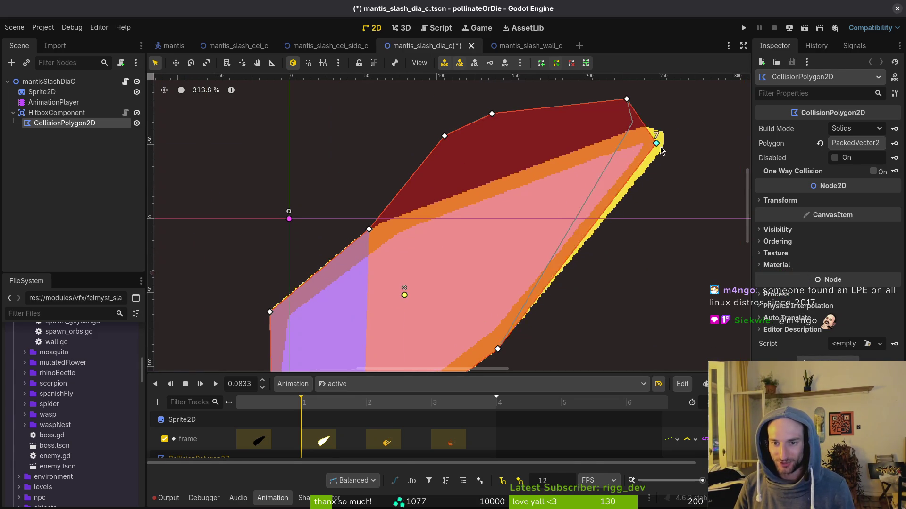
scroll(641, 137, "up", 4)
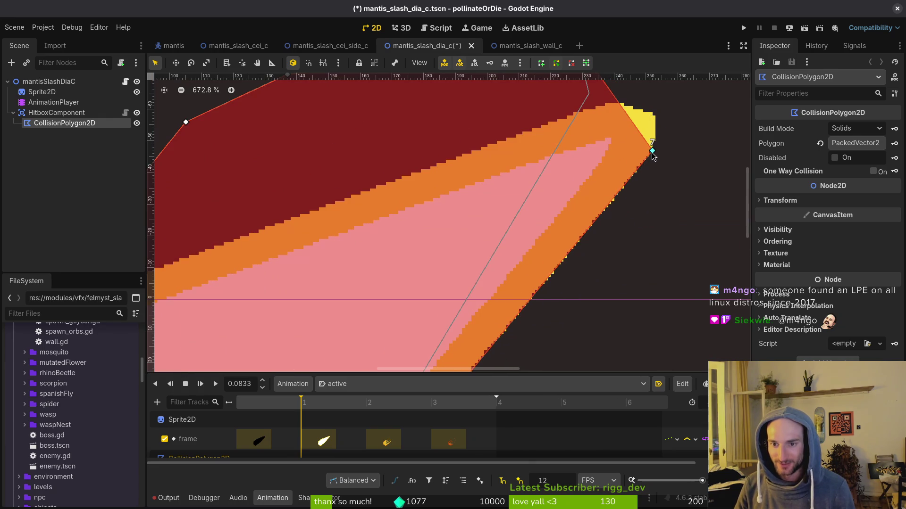
scroll(610, 232, "up", 5)
mouse_move(579, 118)
left_mouse_down()
mouse_move(664, 162)
mouse_move(643, 192)
left_mouse_up()
scroll(664, 162, "up", 2)
left_click_drag(484, 175, 589, 175)
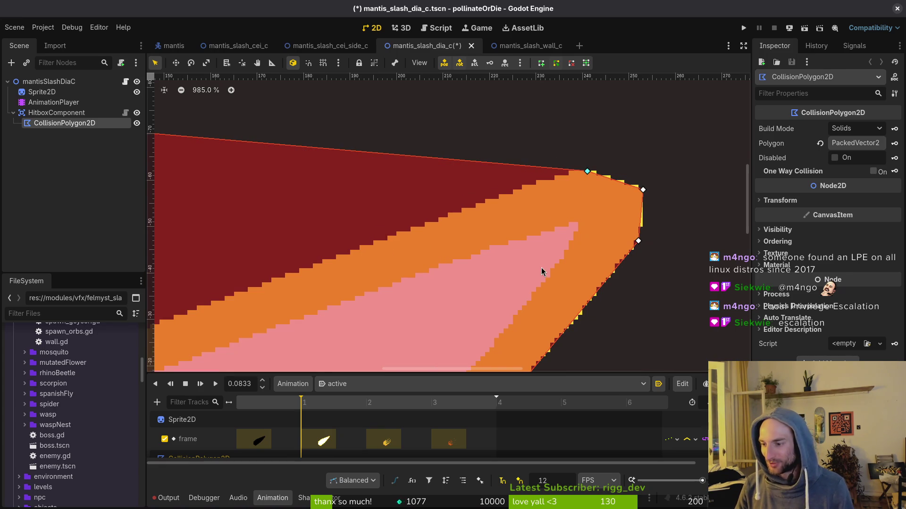
- Delete two top-edge points so the edge runs straight, and set the tip point onto the sprite's tip
scroll(566, 198, "down", 2)
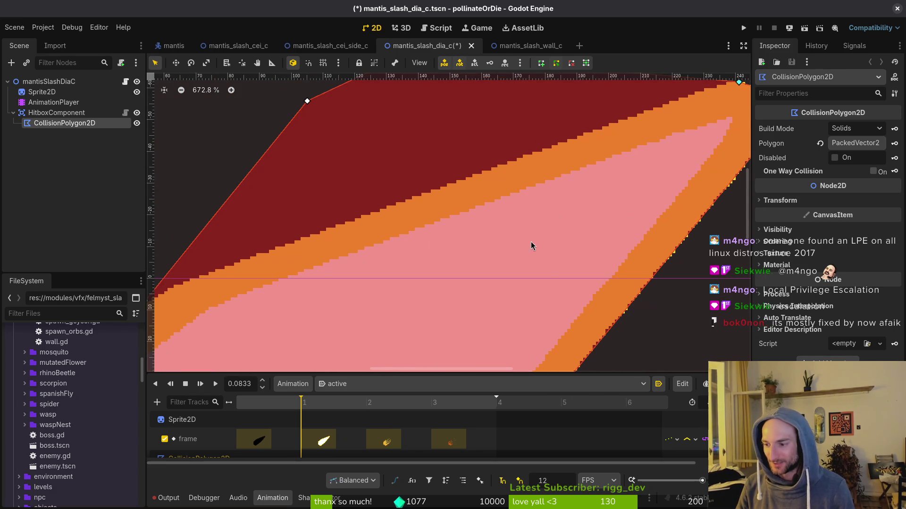
scroll(531, 225, "down", 2)
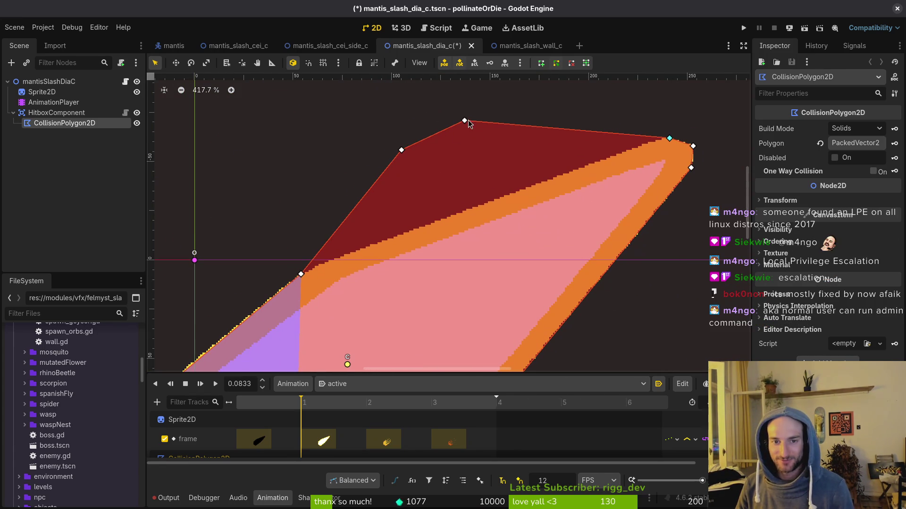
right_click(467, 121)
right_click(403, 151)
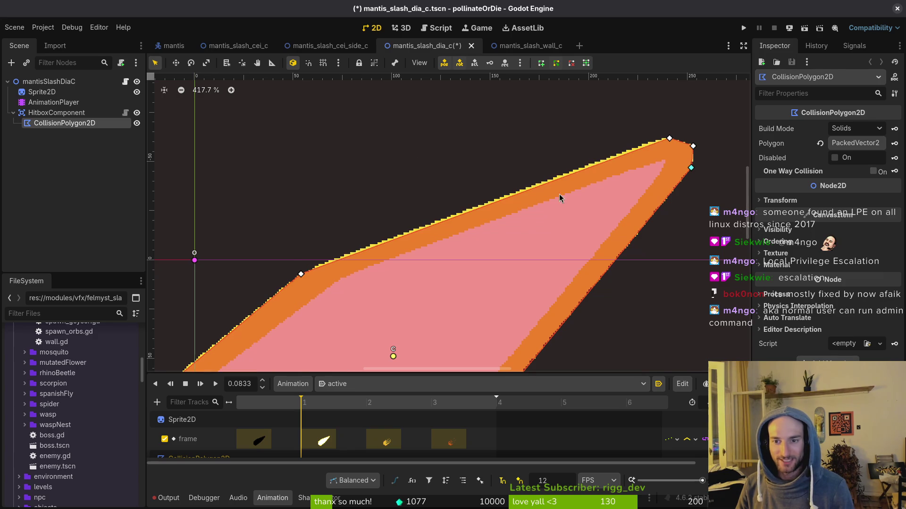
scroll(683, 142, "up", 3)
left_click_drag(657, 132, 653, 135)
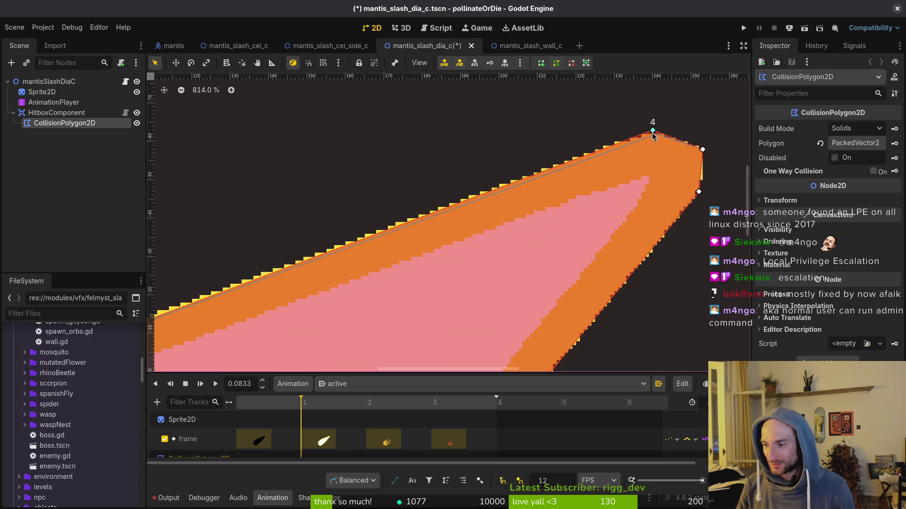
left_click_drag(653, 137, 644, 136)
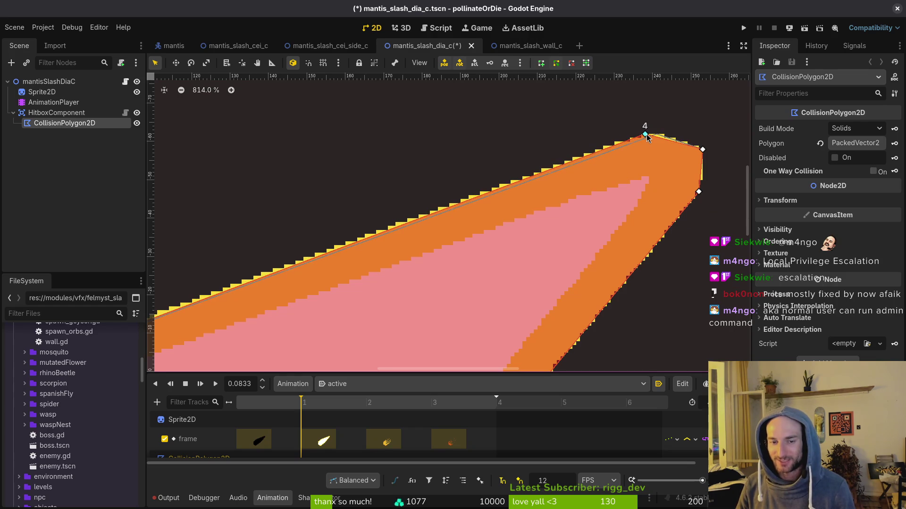
- Align a hitbox point with the sprite's upper edge and save the diagonal slash scene
scroll(552, 257, "down", 5)
scroll(302, 257, "up", 6)
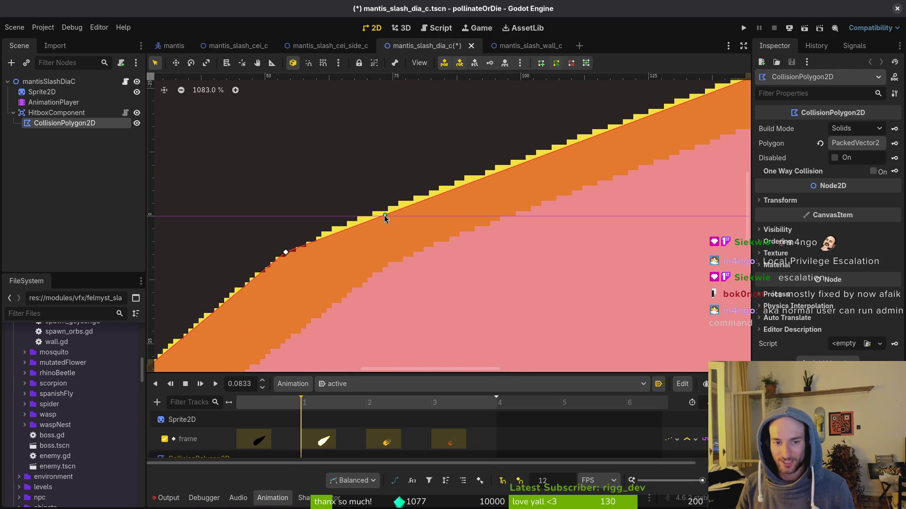
left_click_drag(285, 252, 306, 244)
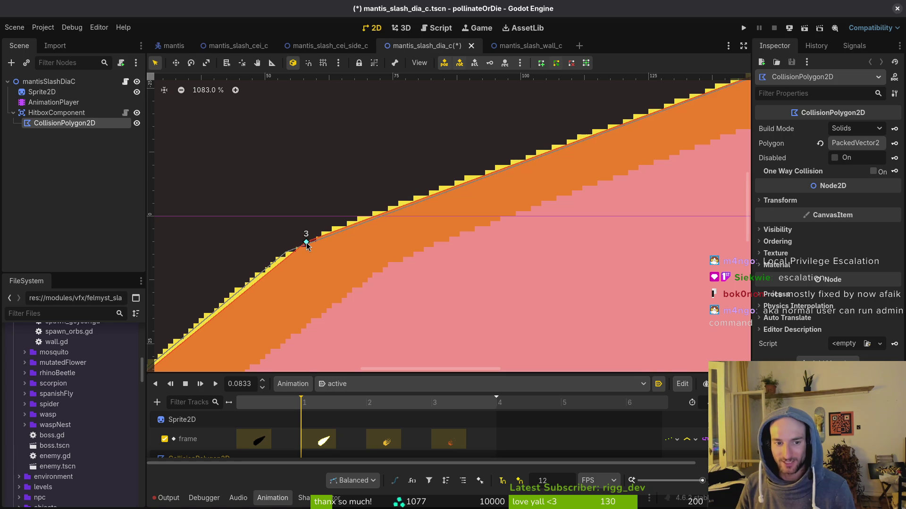
scroll(384, 320, "down", 9)
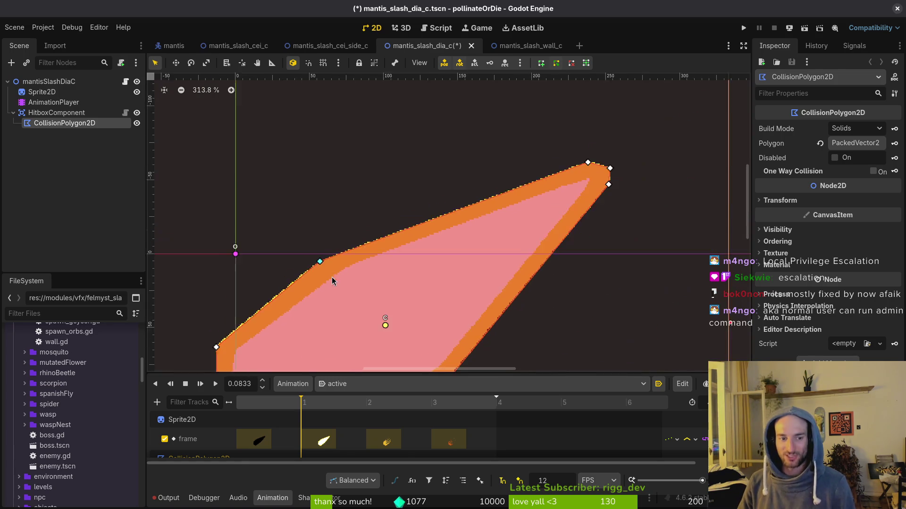
left_click_drag(421, 274, 491, 232)
key("ctrl+s")
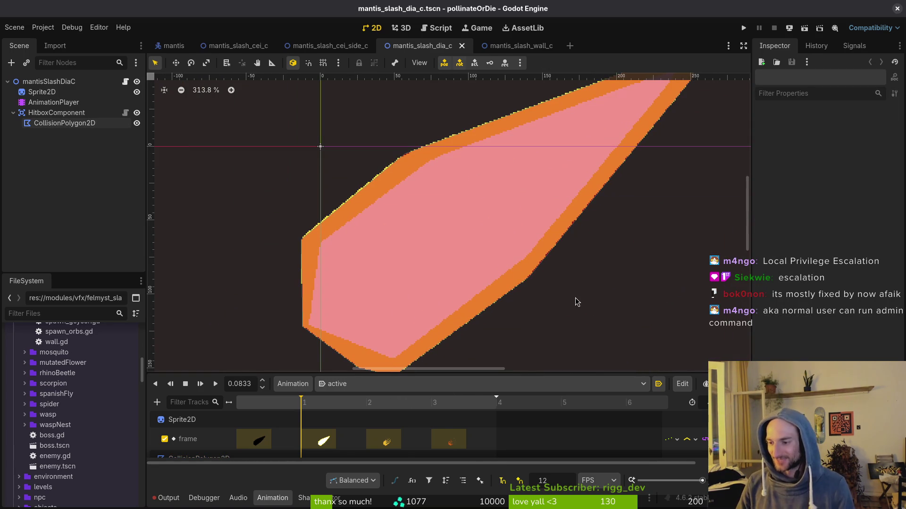
- Nudge the hitbox point at the slash's left corner and save the diagonal slash scene
scroll(519, 283, "down", 1)
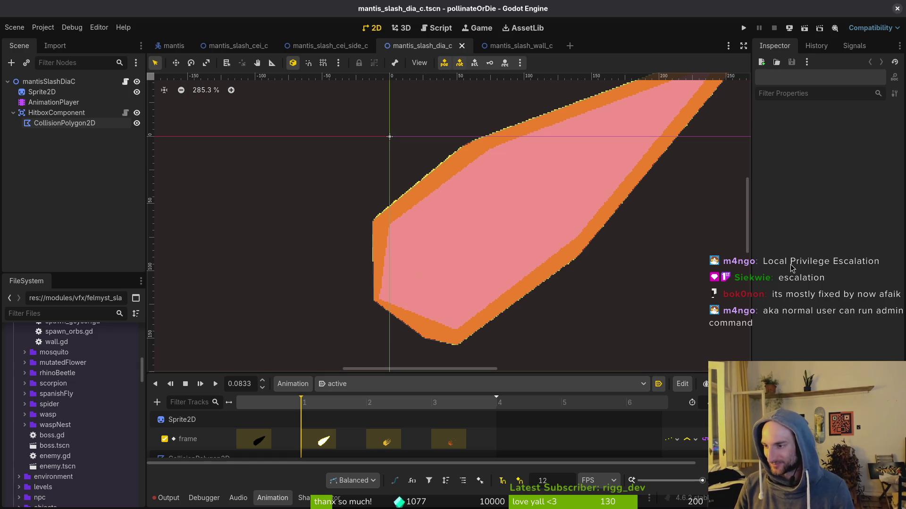
scroll(495, 278, "down", 2)
scroll(425, 217, "up", 8)
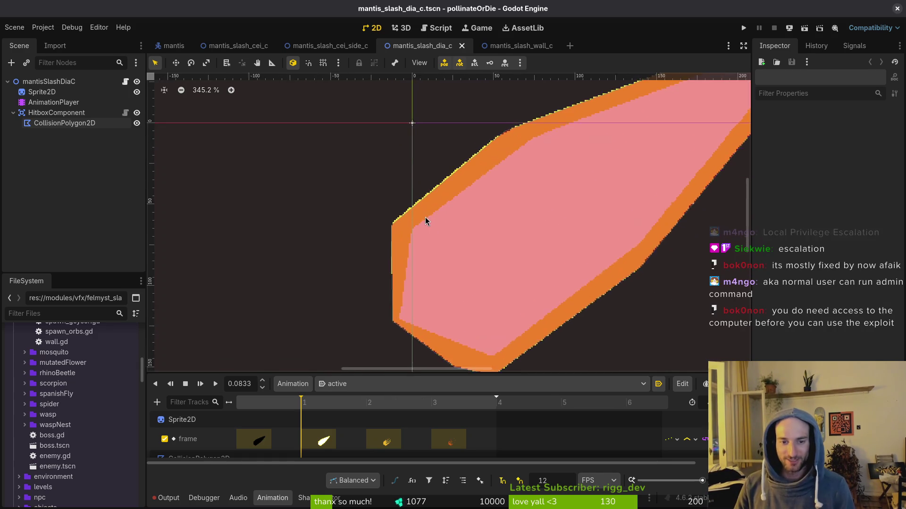
scroll(402, 207, "up", 1)
left_click(390, 229)
left_click_drag(375, 233, 376, 228)
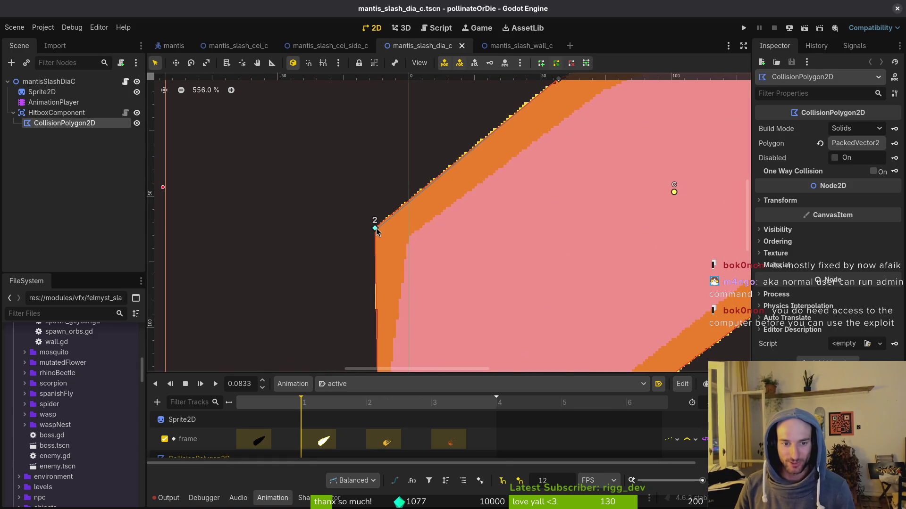
key("ctrl+s")
- Switch to the mantis_slash_wall_c scene
scroll(537, 170, "down", 14)
scroll(523, 198, "up", 9)
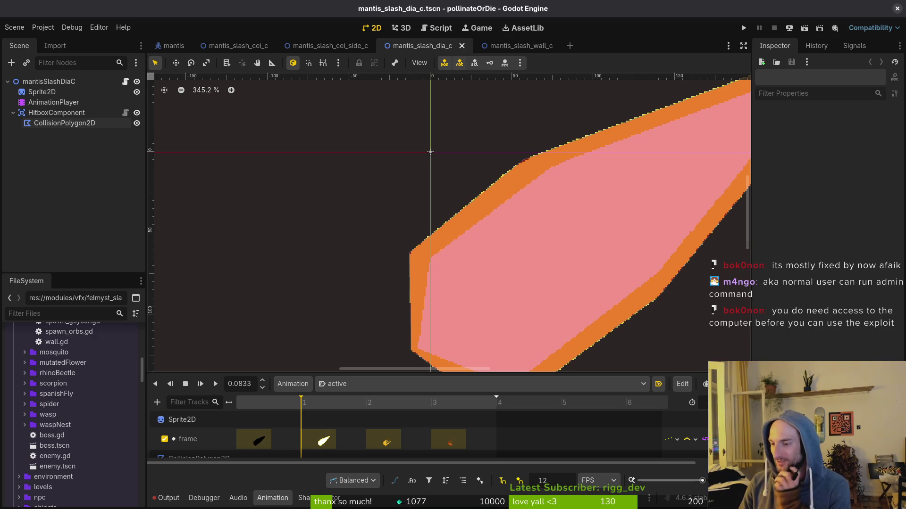
scroll(484, 276, "right", 2)
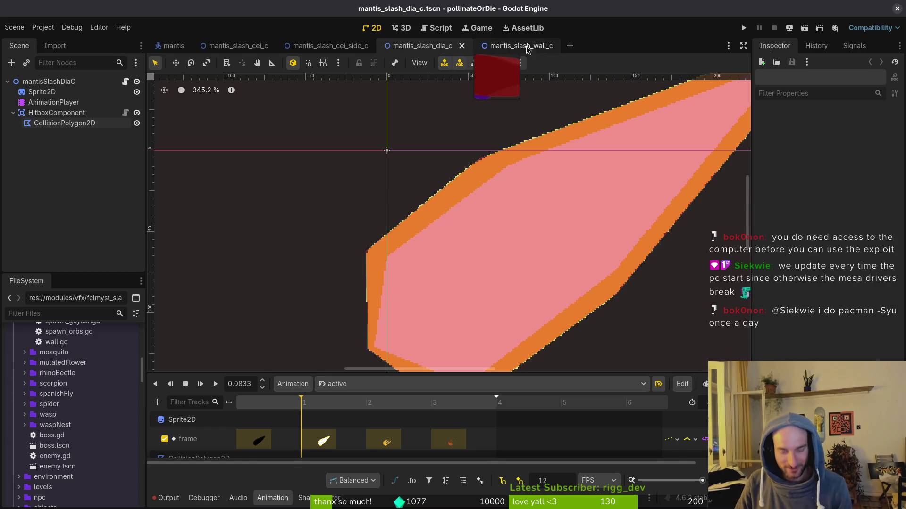
scroll(576, 216, "down", 2)
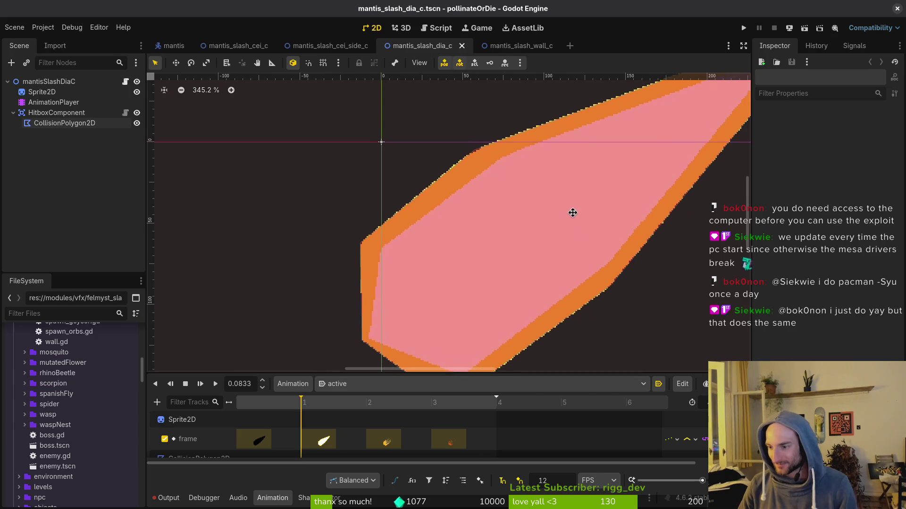
left_click(509, 45)
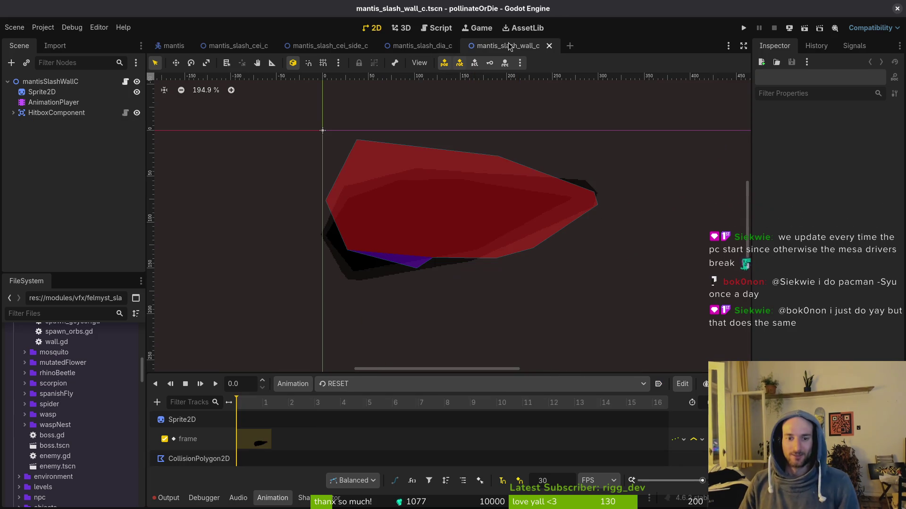
- Show frame 1 of the active animation, select the collision polygon and delete a stray lower-edge point
left_click(357, 383)
left_click(351, 411)
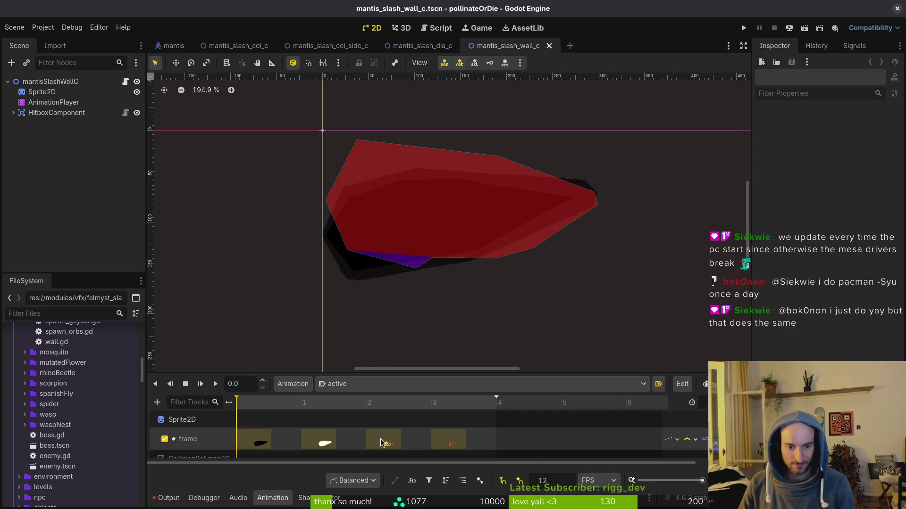
left_click(279, 402)
scroll(397, 235, "up", 2)
left_click(391, 243)
scroll(499, 217, "up", 1)
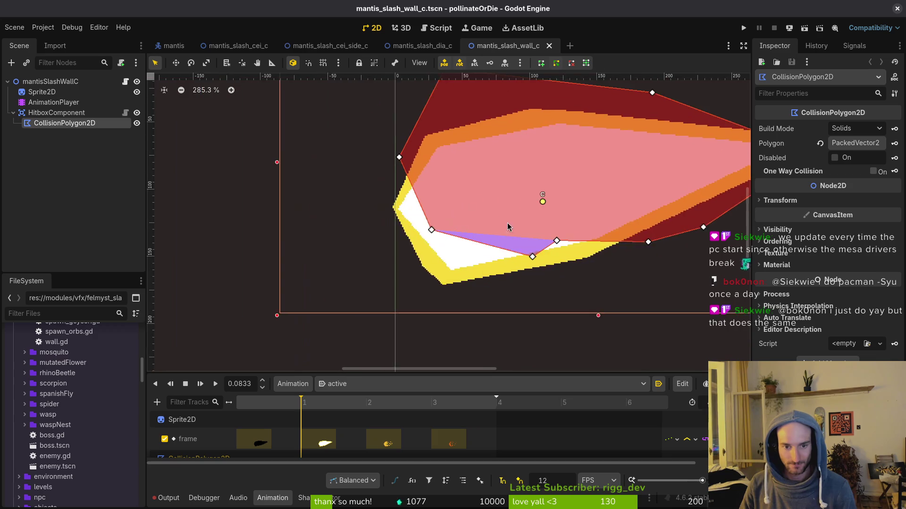
left_click_drag(568, 243, 674, 244)
right_click(674, 244)
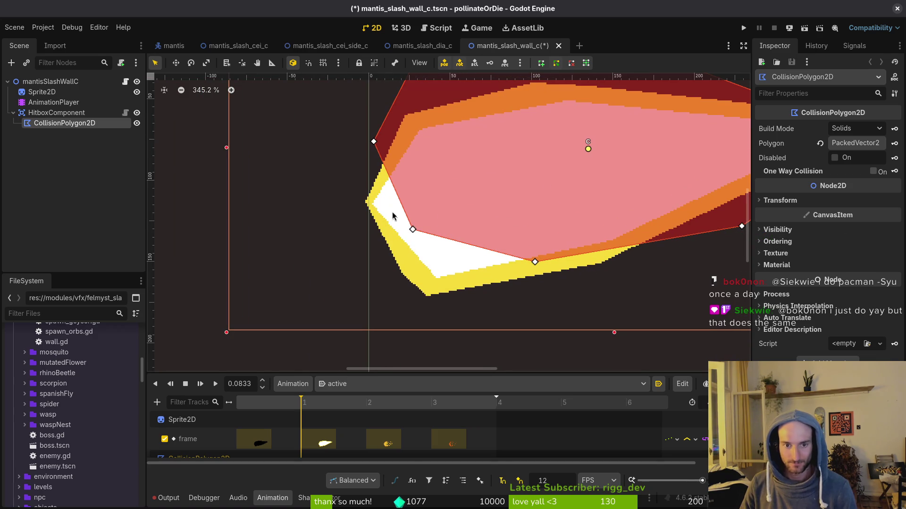
- Fit the left, top and notch hitbox points to the sprite outline, adding a point at the lower notch
left_click_drag(413, 233, 404, 299)
scroll(431, 279, "up", 2)
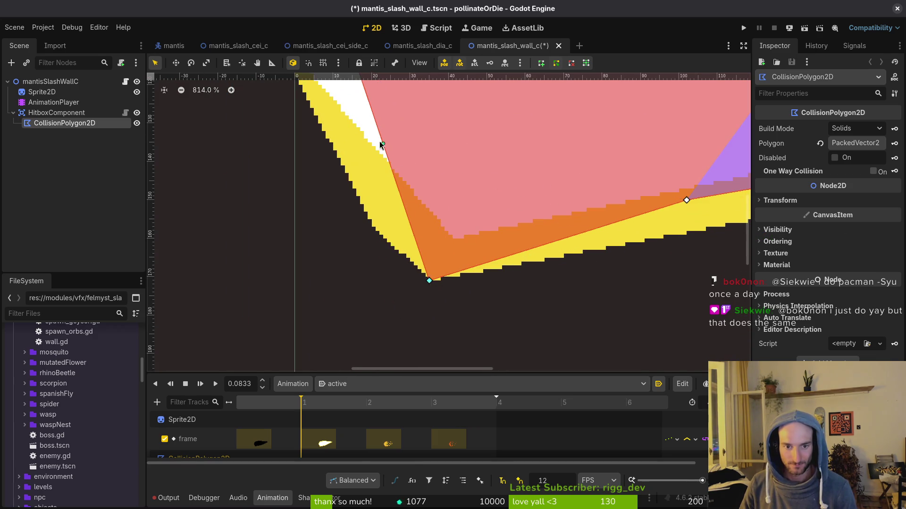
scroll(465, 225, "up", 2)
left_click_drag(465, 225, 464, 326)
scroll(477, 280, "down", 3)
scroll(422, 142, "up", 2)
left_click_drag(423, 142, 414, 257)
scroll(480, 165, "up", 5)
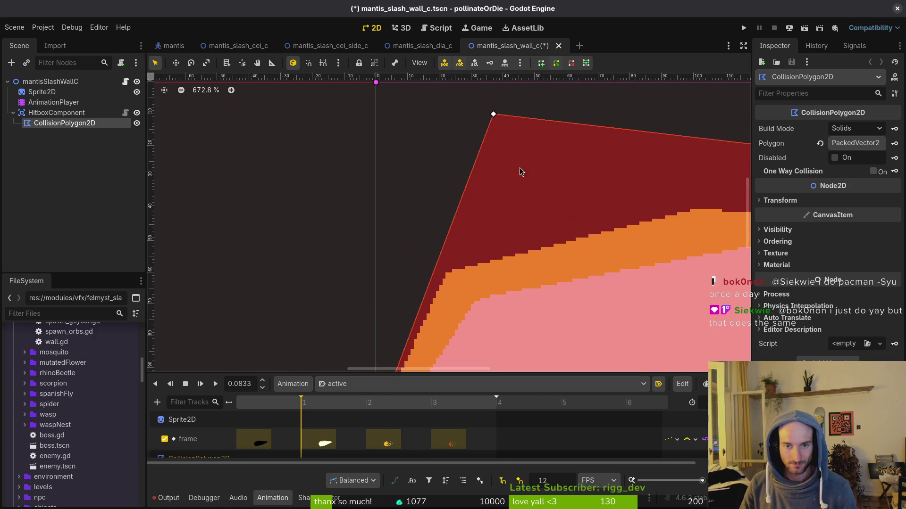
mouse_move(497, 117)
left_mouse_down()
mouse_move(473, 235)
mouse_move(443, 269)
left_mouse_up()
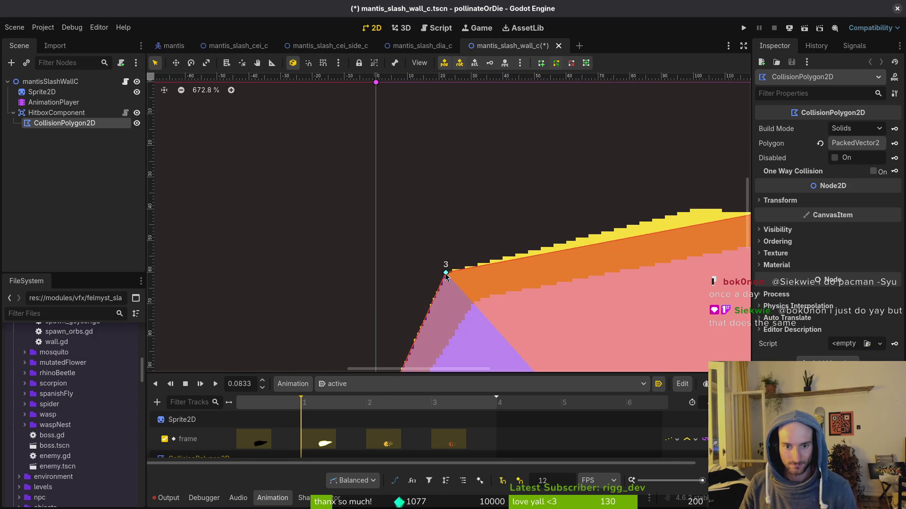
- Move the top-right point onto the sprite's peak and place points along the edges near the right tip
scroll(410, 290, "down", 5)
scroll(708, 226, "up", 3)
mouse_move(725, 220)
left_mouse_down()
mouse_move(525, 253)
mouse_move(488, 246)
left_mouse_up()
scroll(536, 263, "right", 10)
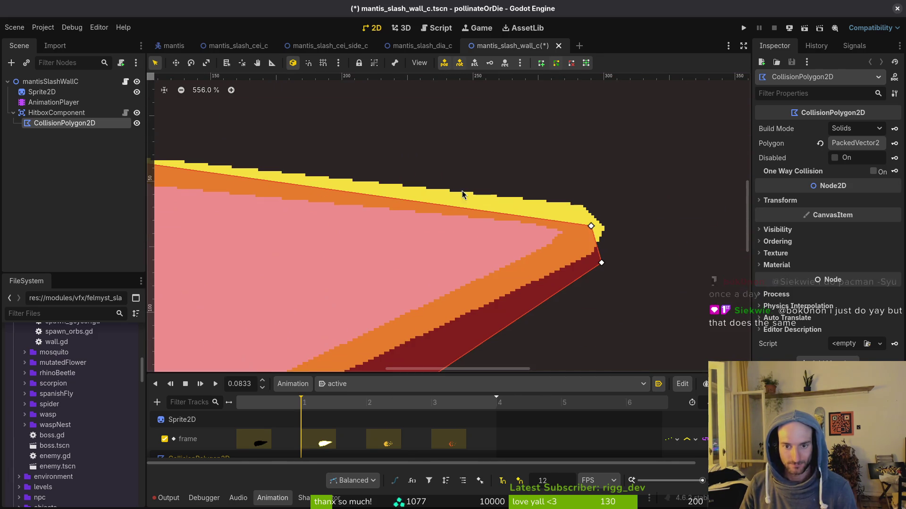
left_click_drag(592, 227, 583, 211)
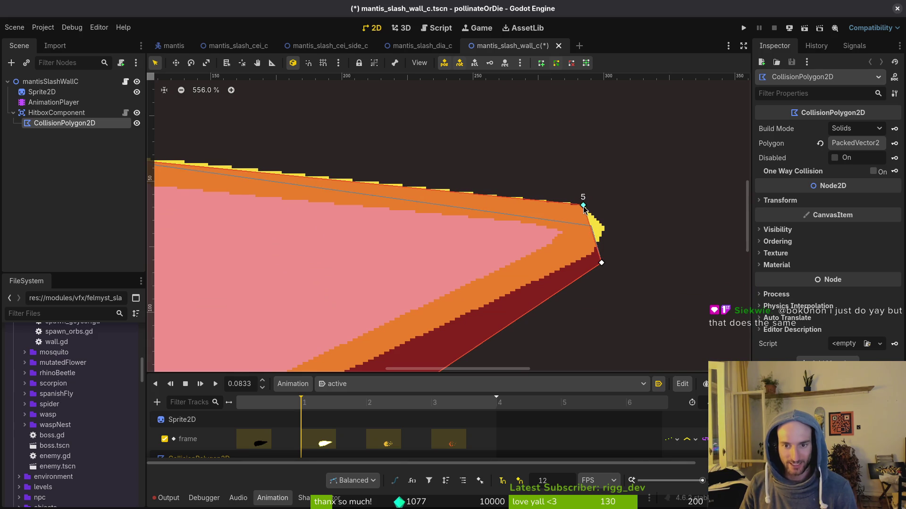
left_click_drag(600, 263, 604, 231)
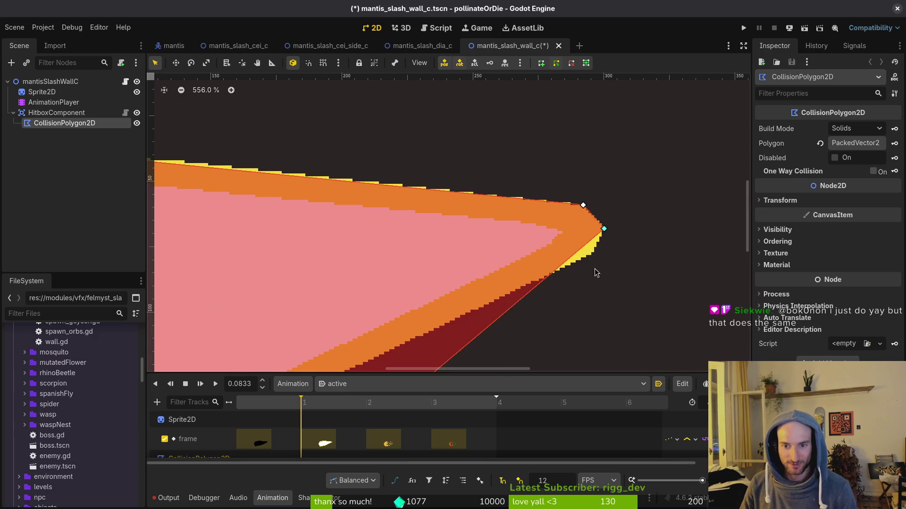
left_click_drag(564, 264, 593, 255)
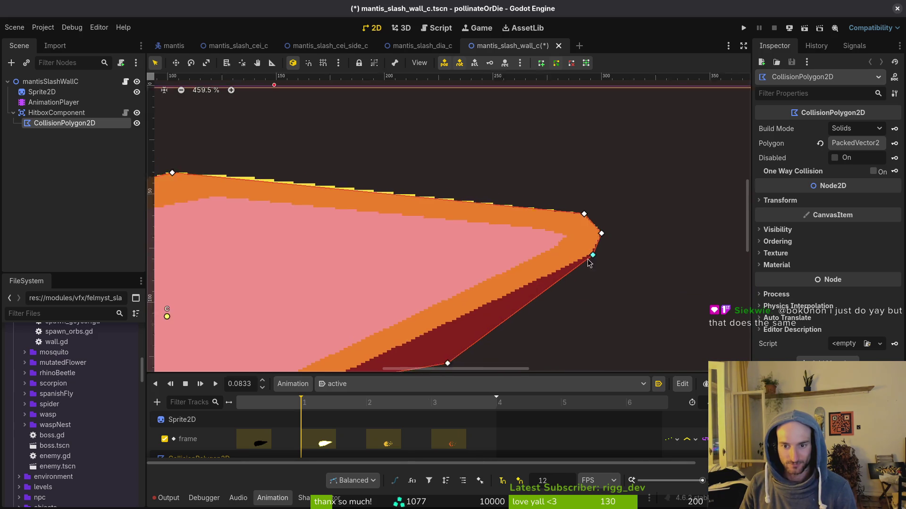
- Replace the stray lower-edge vertex with one near the tip and save the wall slash scene
scroll(543, 250, "down", 2)
right_click(510, 209)
mouse_move(318, 238)
left_mouse_down()
mouse_move(324, 247)
mouse_move(384, 242)
mouse_move(370, 243)
left_mouse_up()
scroll(323, 247, "up", 4)
scroll(477, 239, "down", 3)
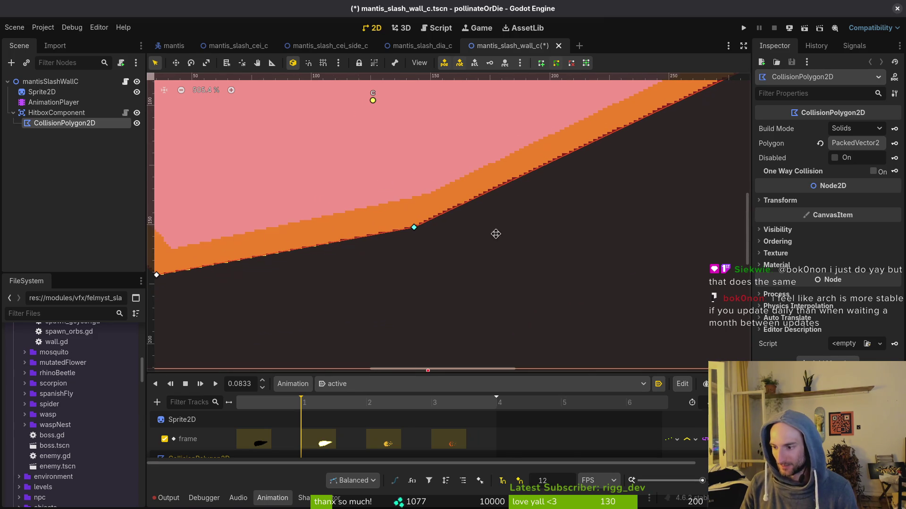
key("ctrl+s")
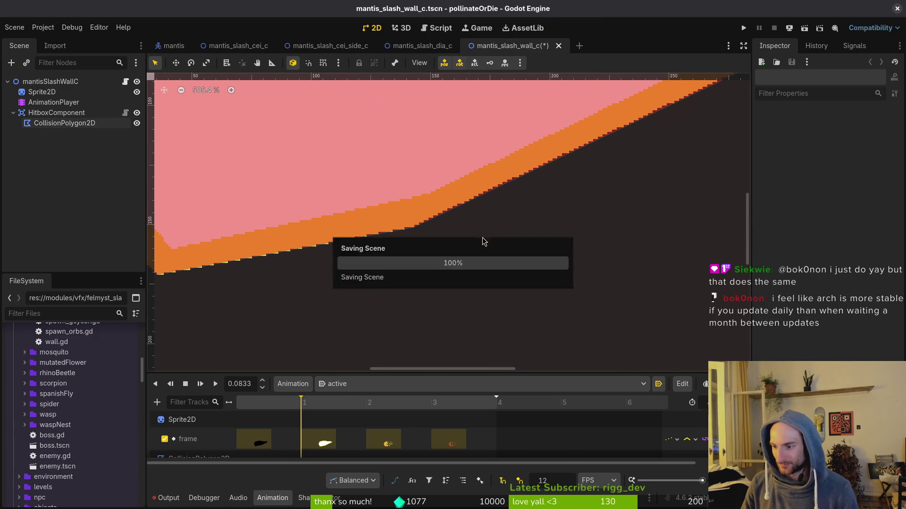
- Save the wall slash scene again and check the collision polygon's vertices
scroll(532, 225, "down", 3)
scroll(448, 204, "up", 2)
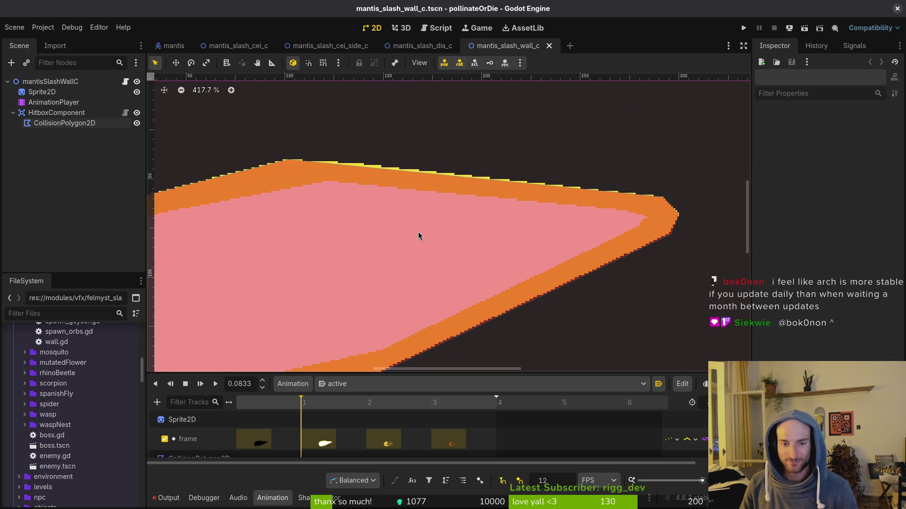
scroll(418, 237, "down", 2)
scroll(526, 235, "down", 3)
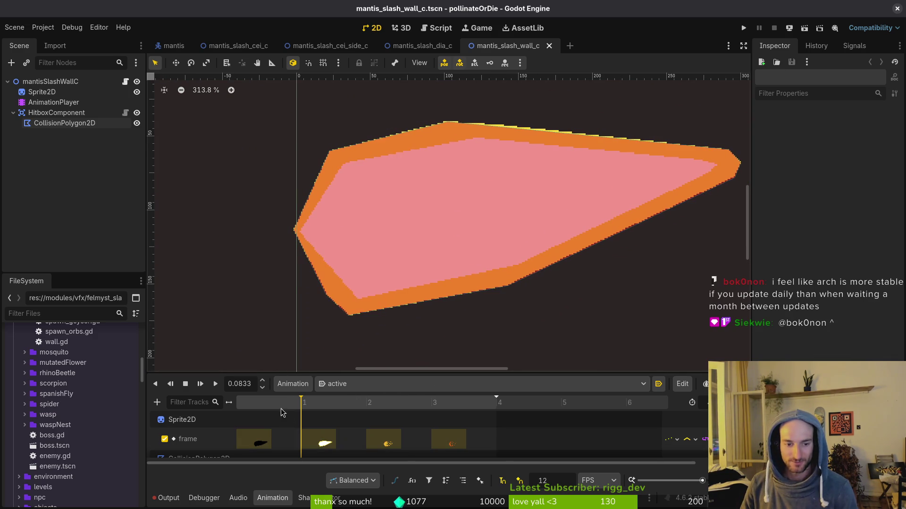
key("ctrl+s")
scroll(435, 255, "right", 2)
scroll(451, 261, "down", 3)
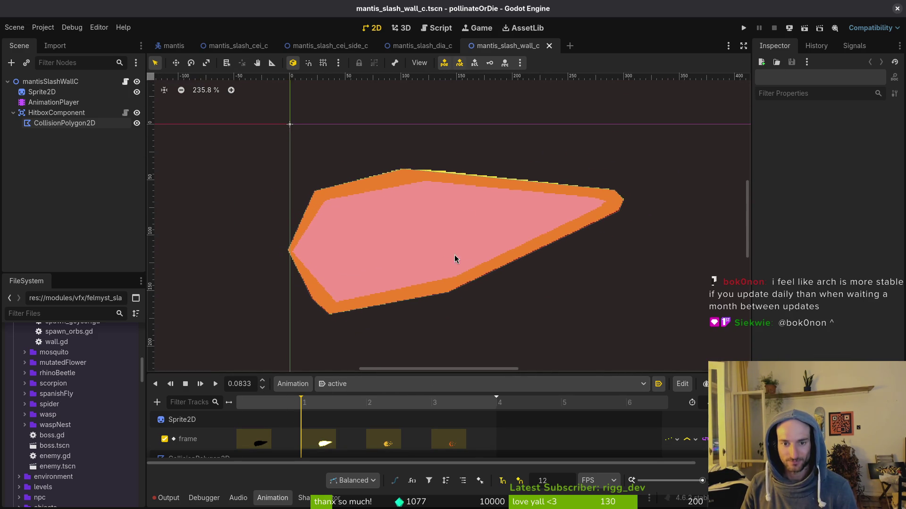
scroll(460, 169, "up", 4)
left_click(466, 180)
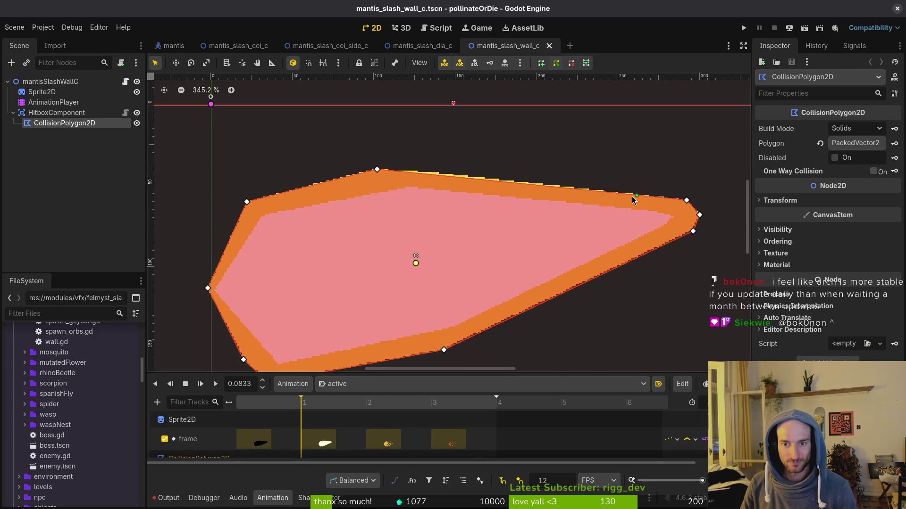
left_click(448, 227)
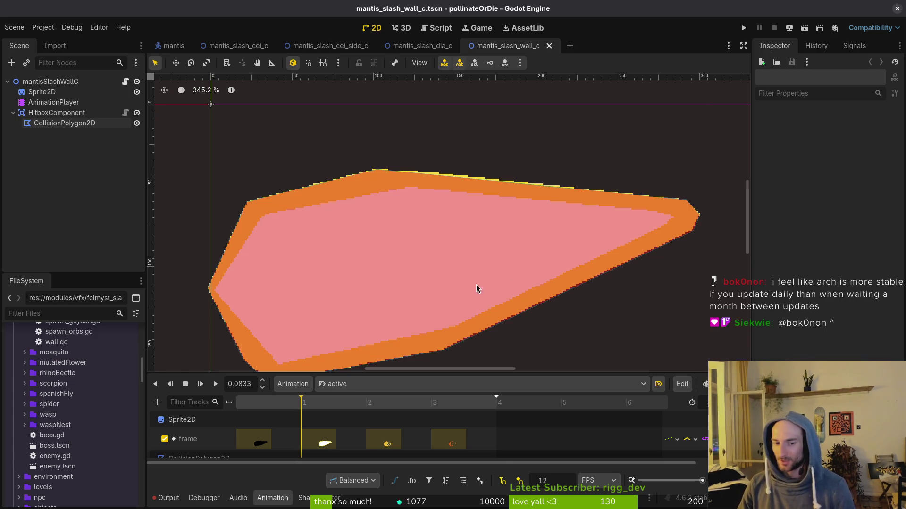
- Close the mantis_slash_cei_c, cei_side_c, dia_c and wall_c tabs, leaving only the mantis scene
middle_click(406, 45)
middle_click(238, 45)
middle_click(252, 47)
middle_click(251, 46)
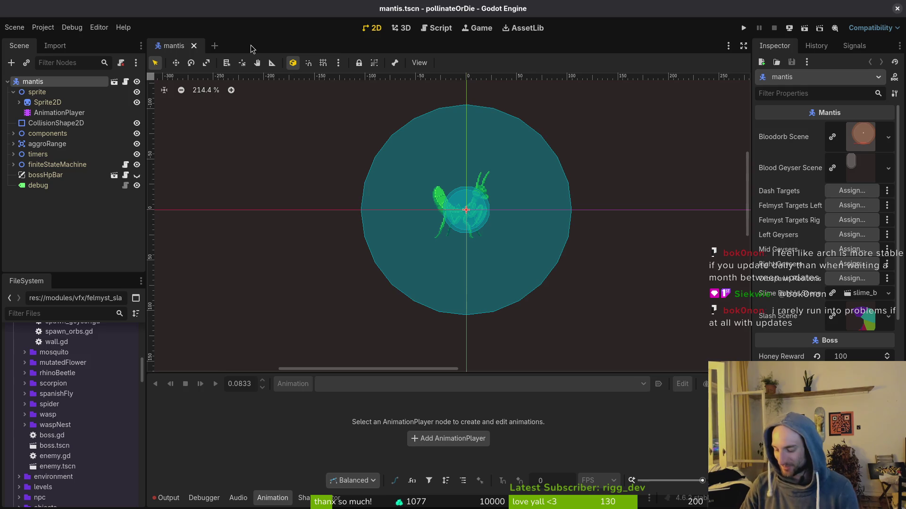
key("super")
key("super")
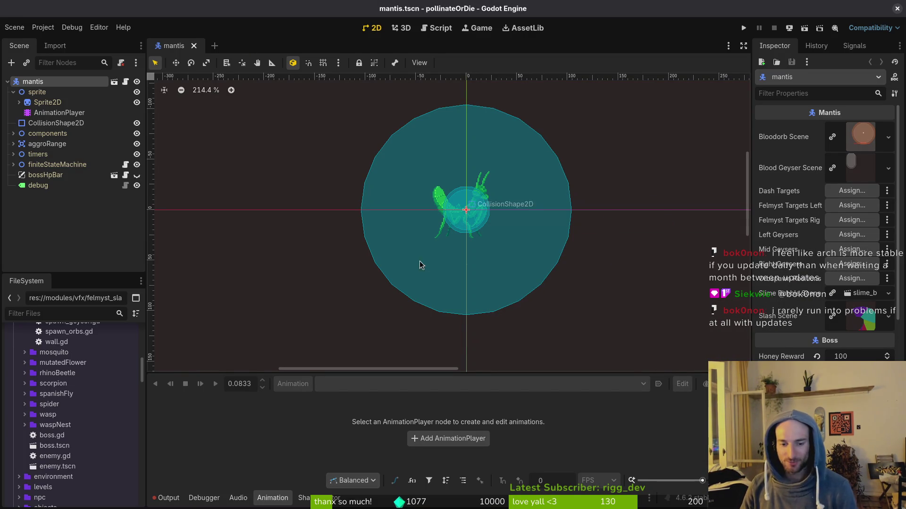
left_click(13, 92)
- Launch the game with F5 and load the mantis boss arena from the debug level select
key("F5")
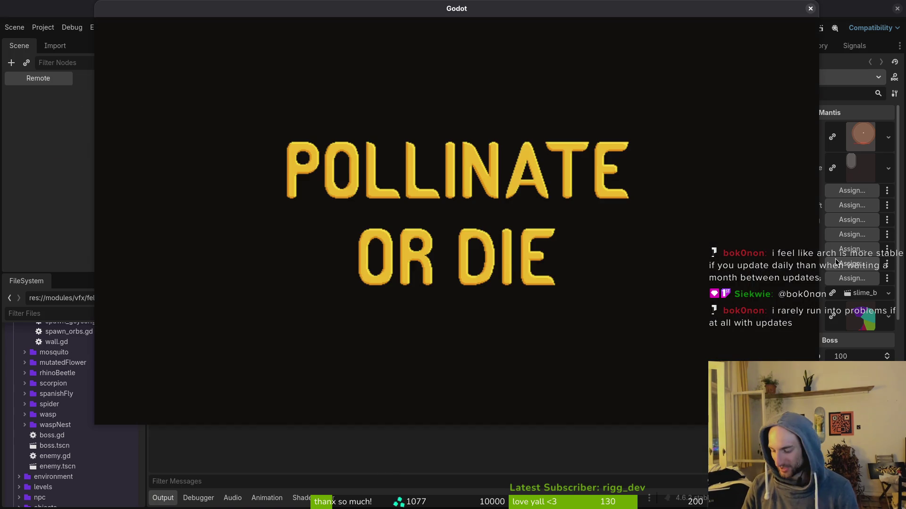
key("Return")
key("Left")
key("Escape")
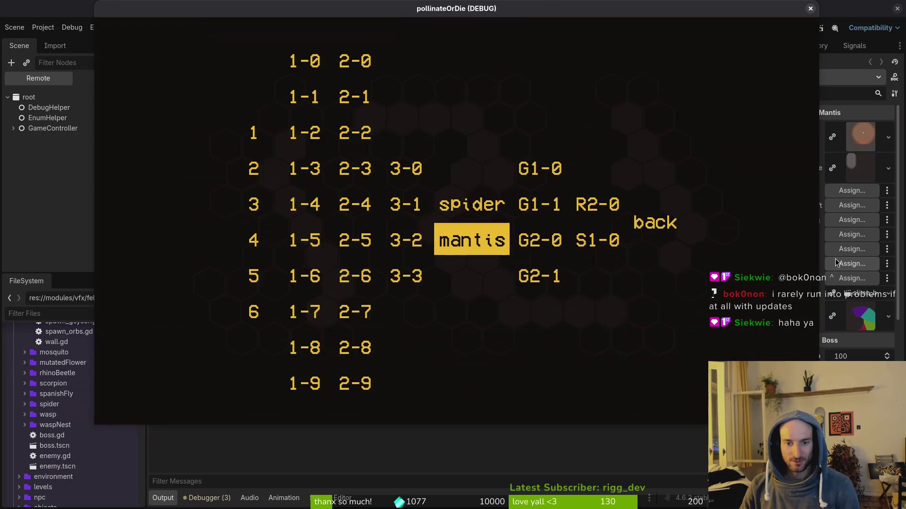
key("Return")
- Start the boss fight, flying around and slashing repeatedly at the mantis
key("space")
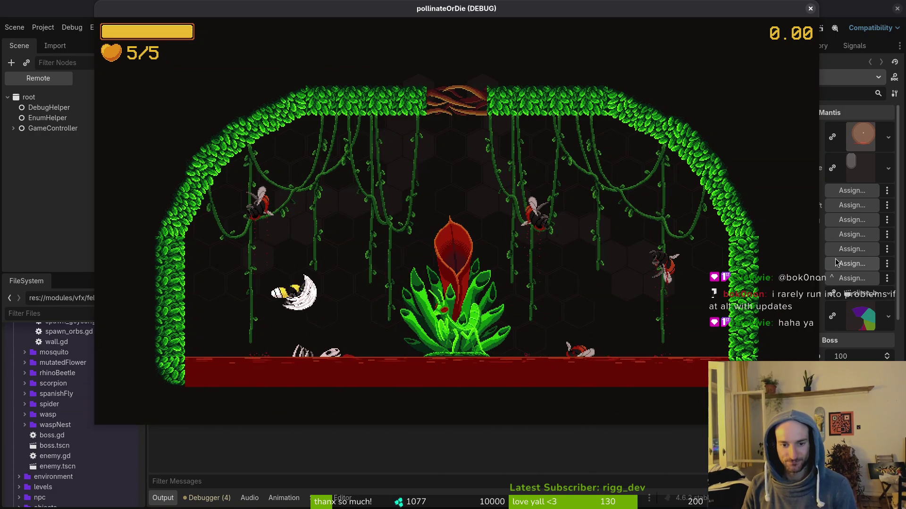
key("Right")
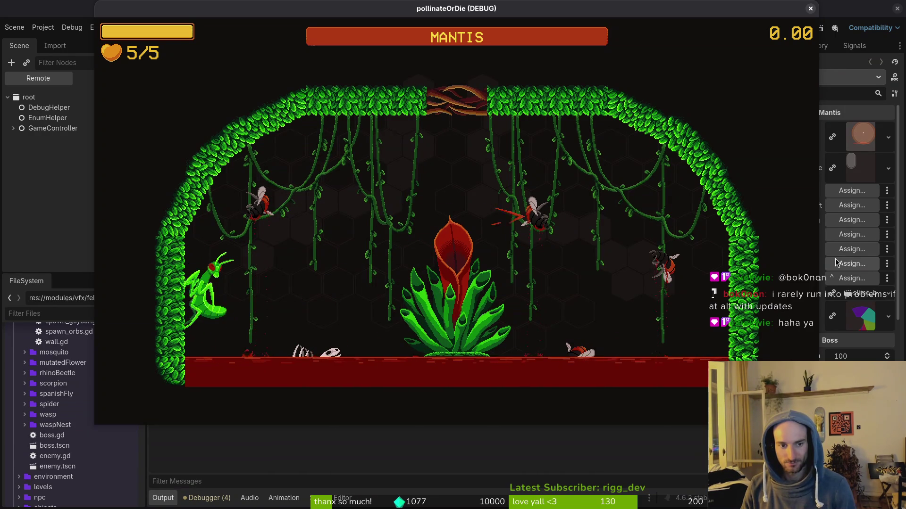
key("space")
key("Left")
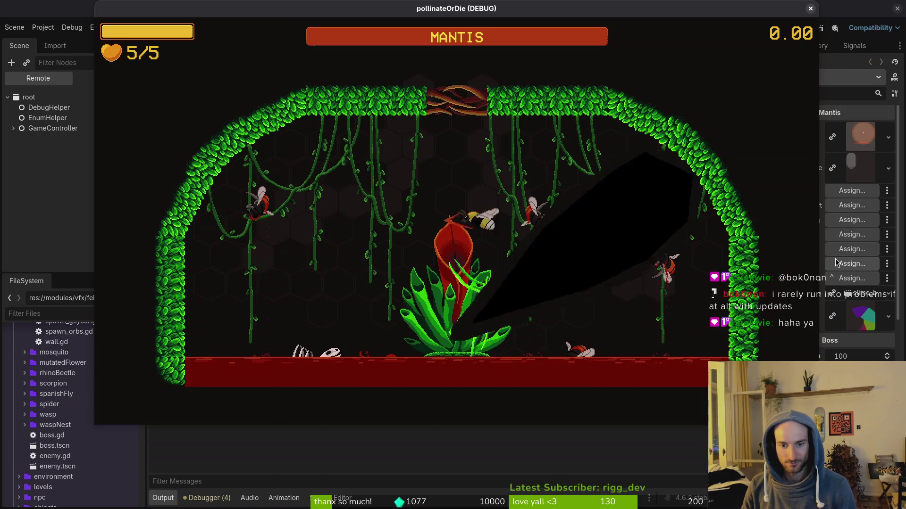
key("space")
key("Left")
key("space")
key("space")
- Keep fighting from the left wall with dashes and dodges, then pause the game
key("Left")
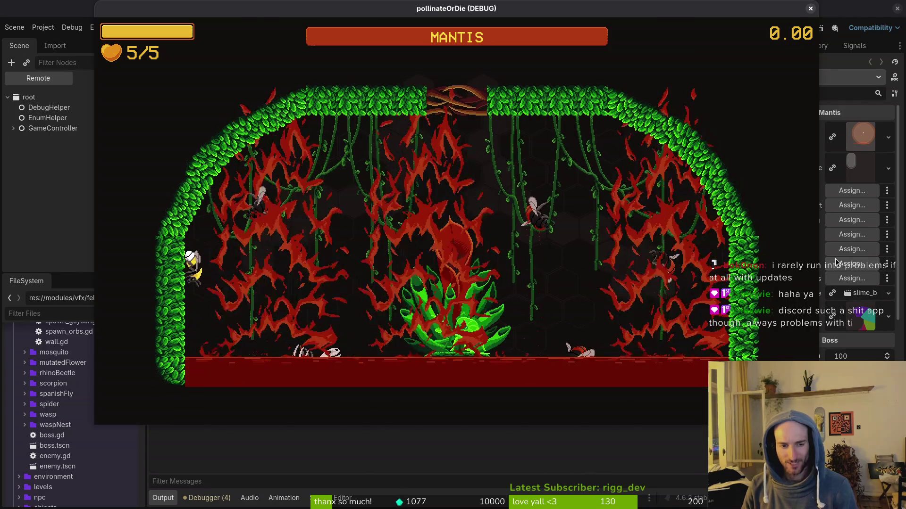
key("Right")
key("Right")
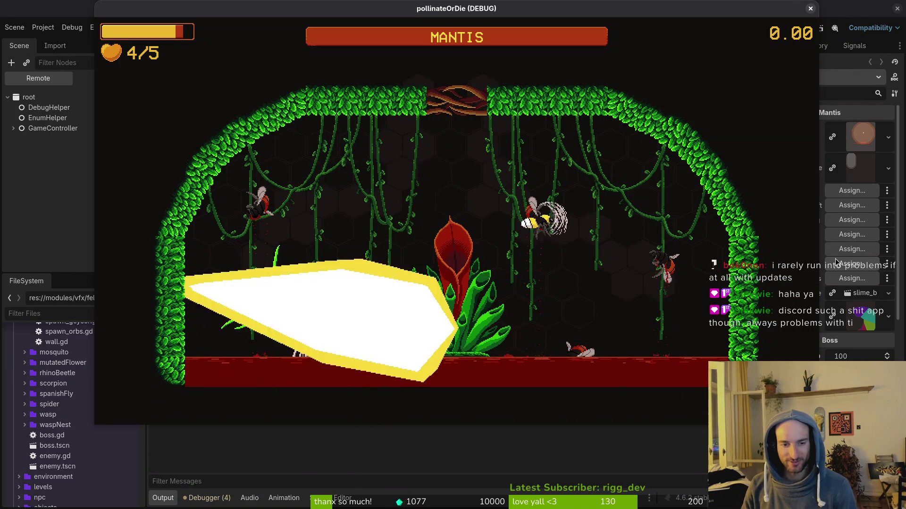
key("Left")
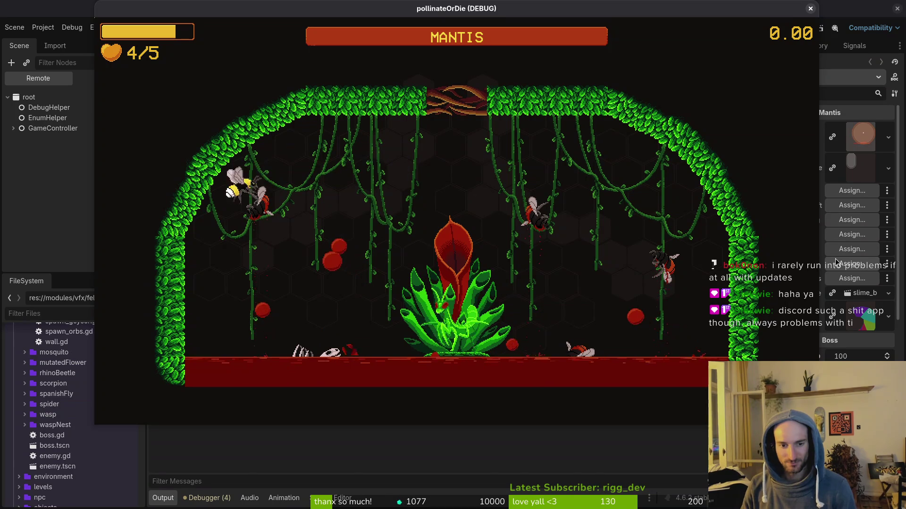
key("Right")
key("Right")
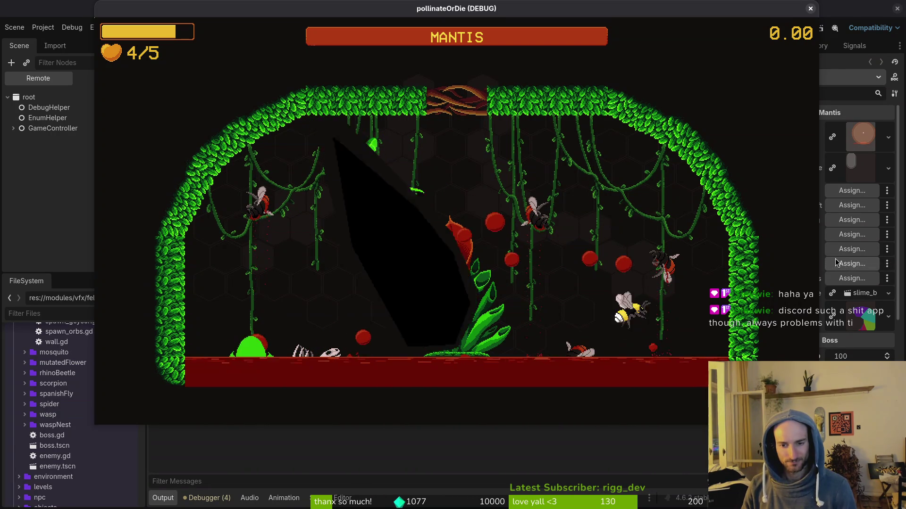
key("Up")
key("Left")
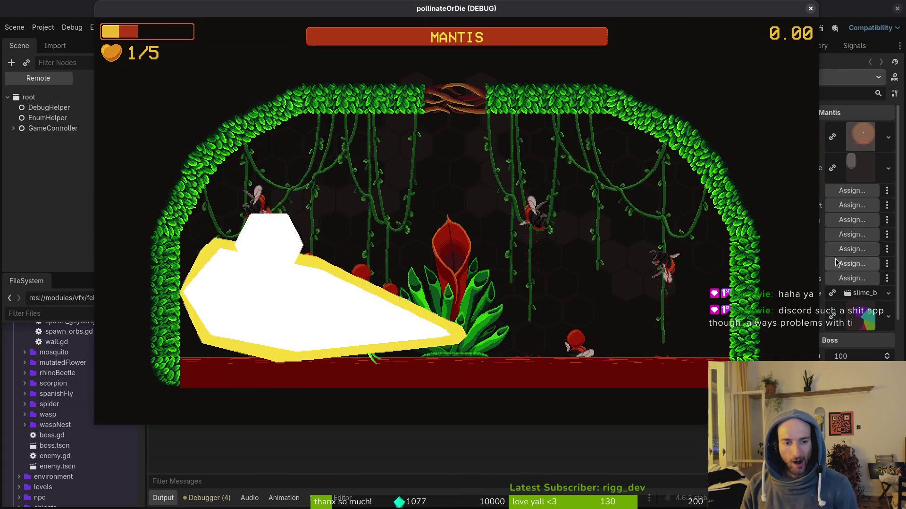
key("Escape")
key("super")
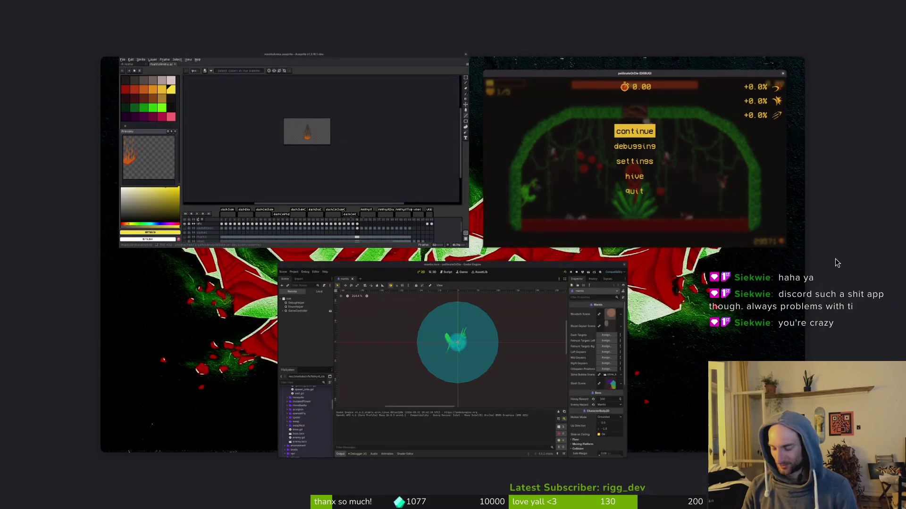
- Start Pollinate or Die Playtest from the Steam library and move its window up and left
key("super")
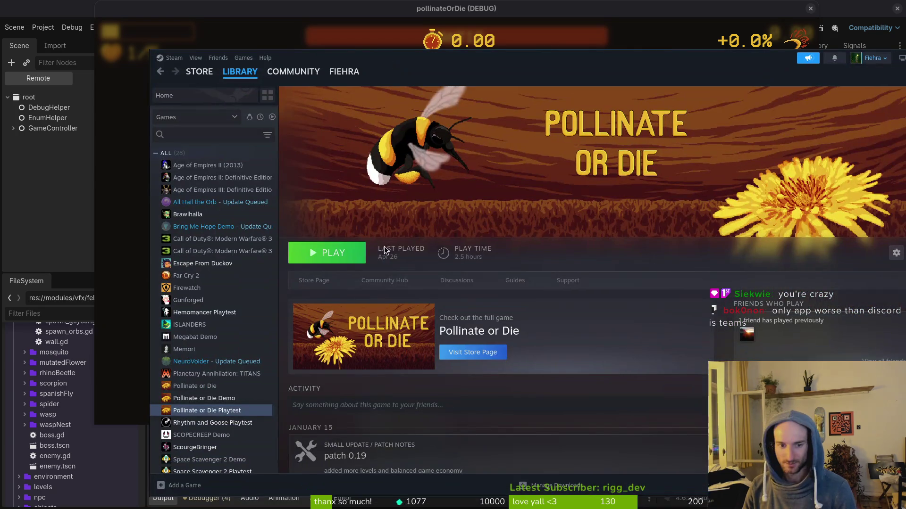
left_click(351, 254)
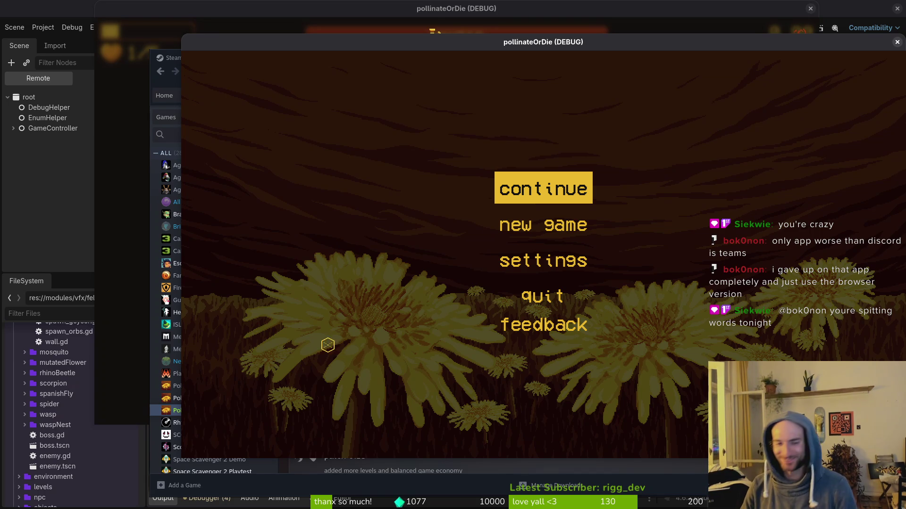
left_click_drag(465, 45, 402, 27)
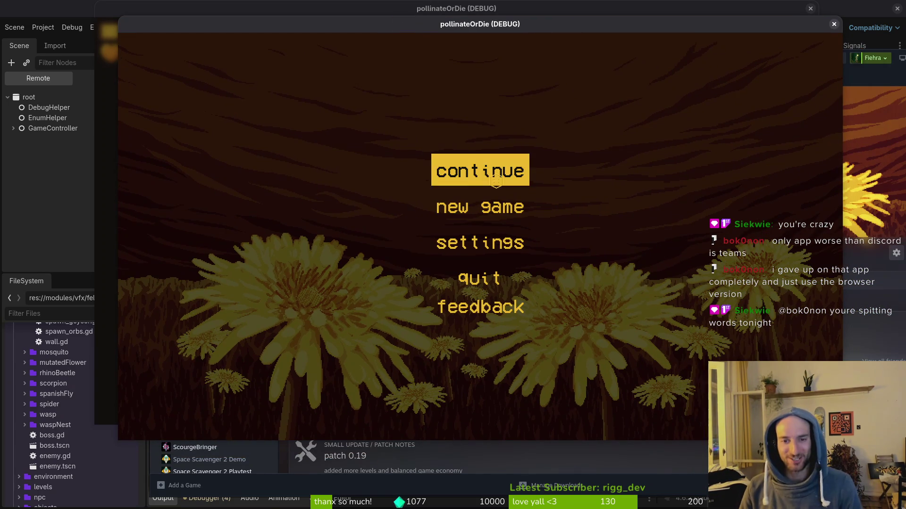
- Continue the saved playtest, fight in the mantis arena, then pause and close the game window
left_click(493, 176)
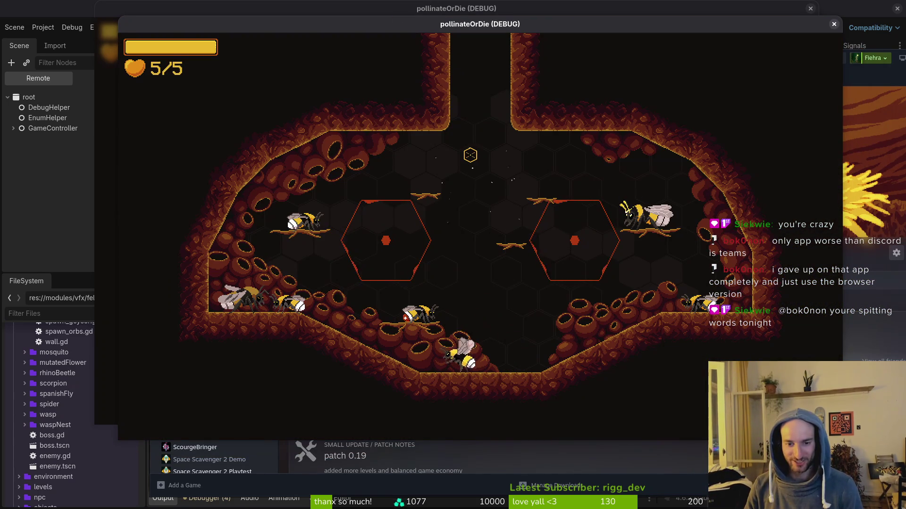
key("Return")
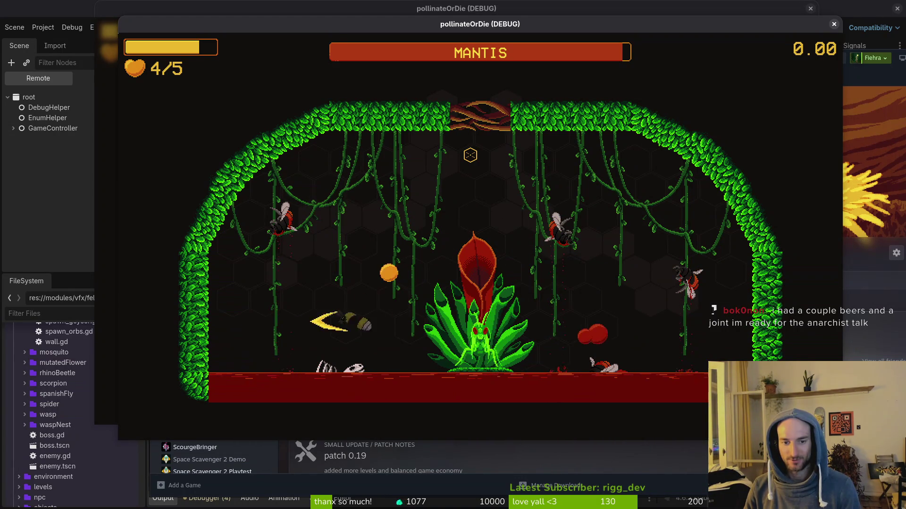
key("Escape")
left_click(833, 24)
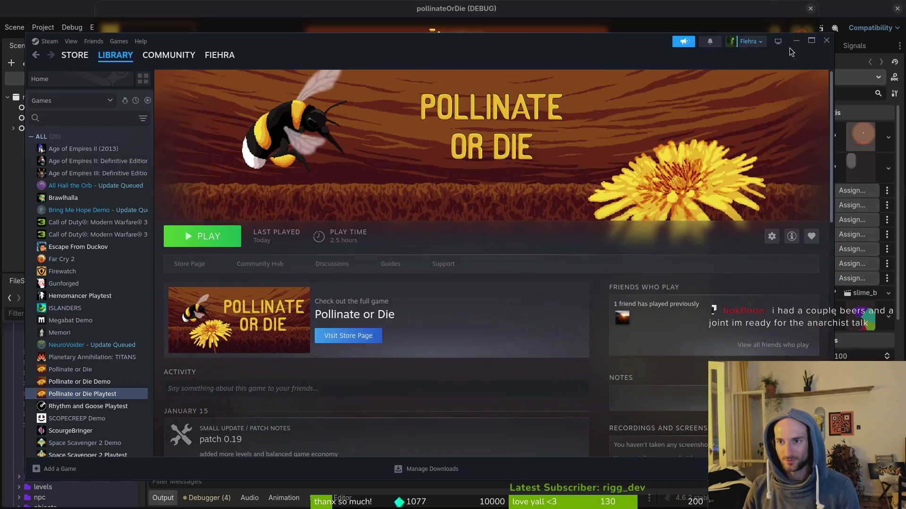
- Unpause the debug game, load the mantis arena and fight until the bee reaches 0/5 lives
left_click(826, 45)
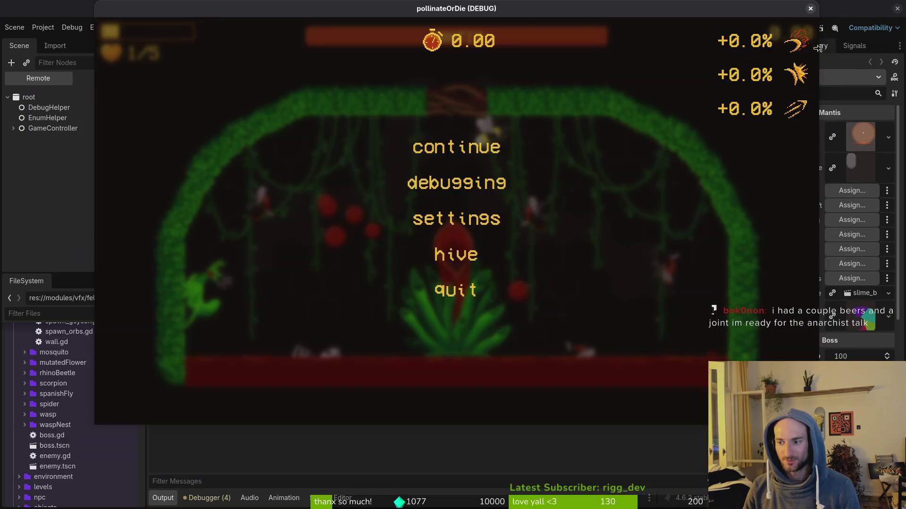
left_click(456, 147)
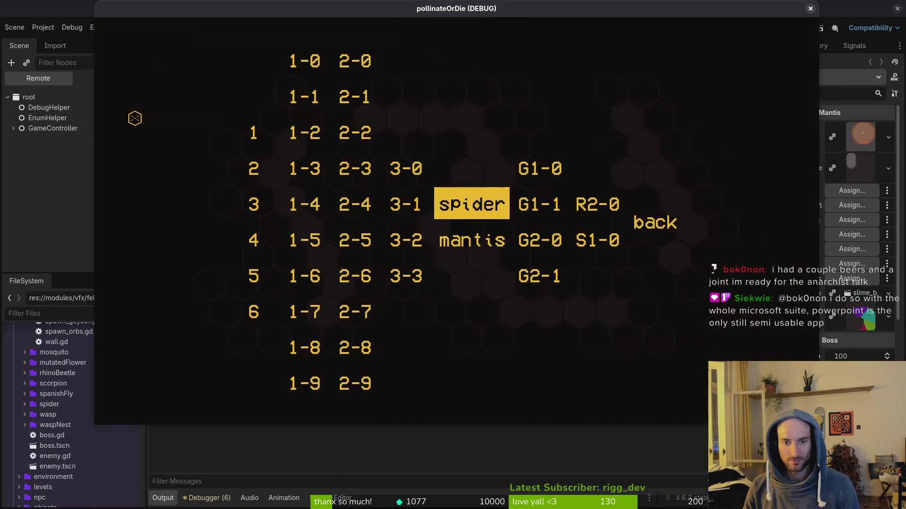
left_click(471, 238)
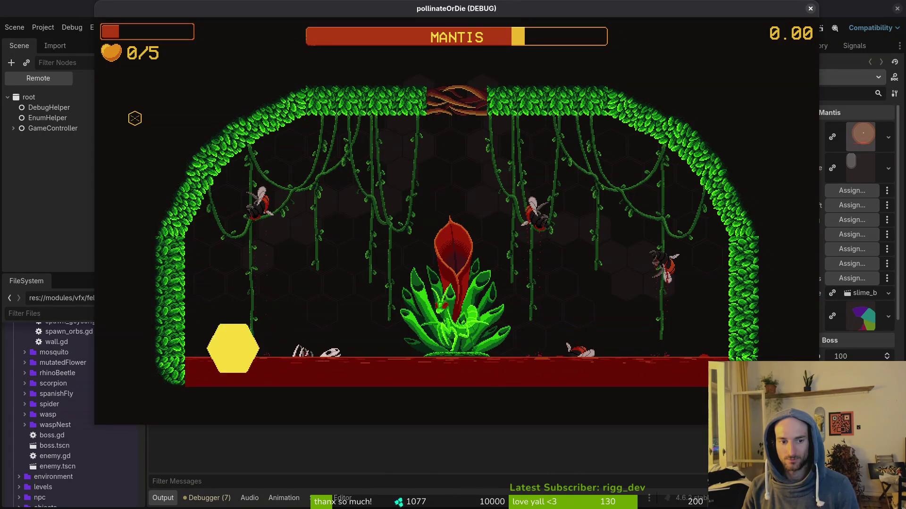
key("alt+Tab")
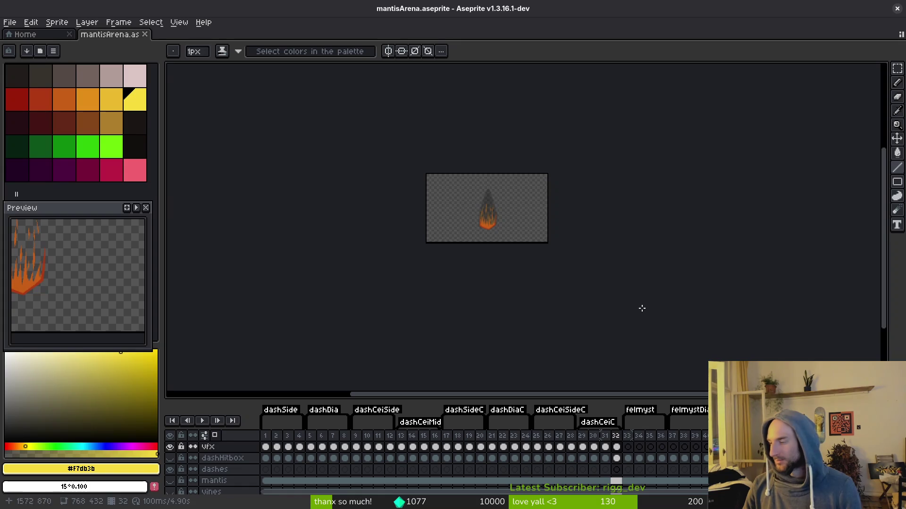
- Go to an early slash frame and step forward to frame 17
left_click(299, 458)
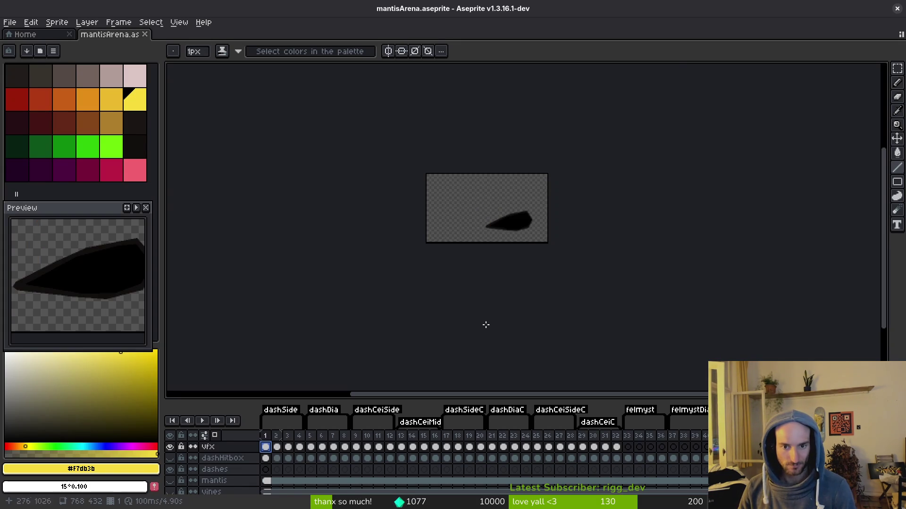
scroll(479, 198, "up", 3)
key("i")
key("Right")
key("Right")
key("Right")
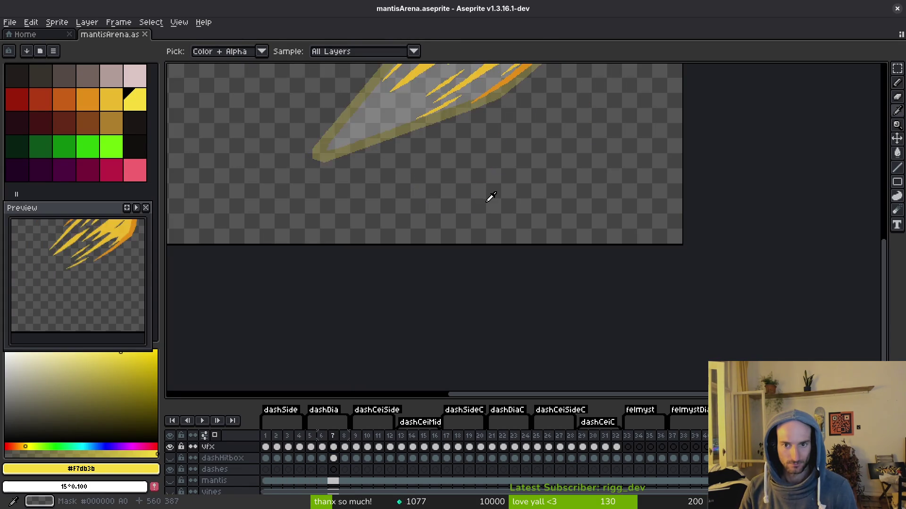
scroll(488, 331, "up", 3)
key("Right")
key("Right")
key("Right")
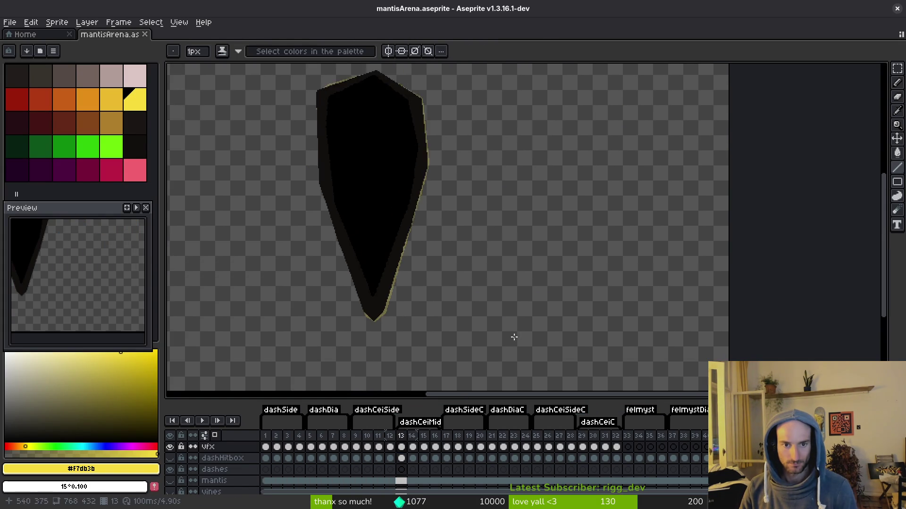
key("b")
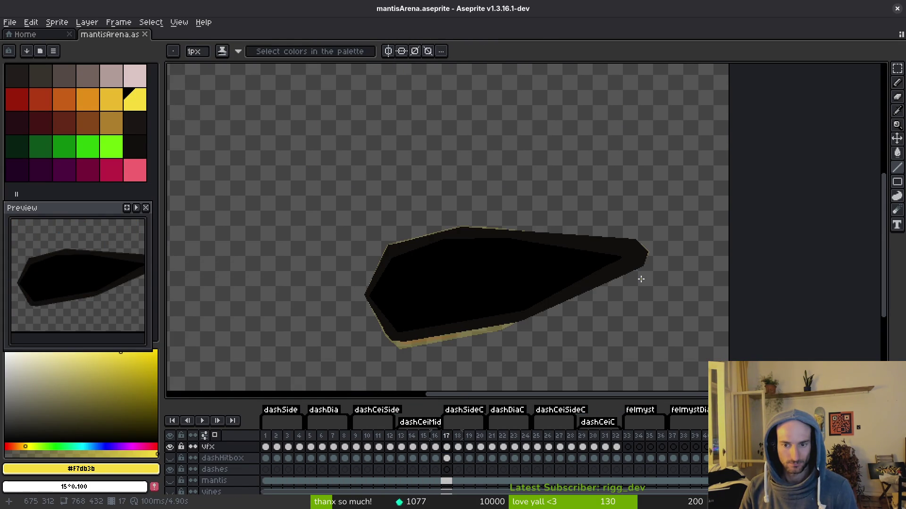
- Flip between frames 17 and 18 comparing the black shape with the white-yellow slash, ending on 18
key("i")
key("Right")
key("b")
key("i")
key("Left")
key("Right")
key("Left")
key("Right")
key("Left")
key("Right")
key("Left")
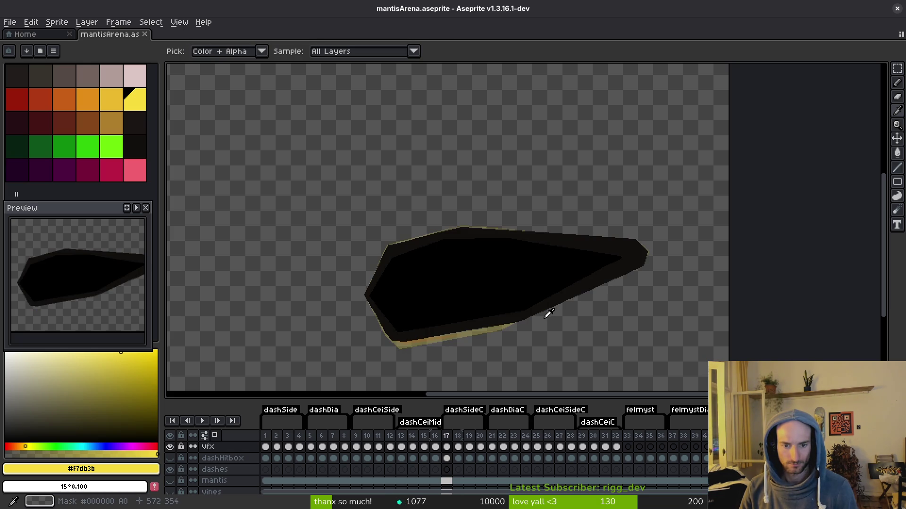
key("Right")
key("Left")
key("Right")
key("Left")
key("Right")
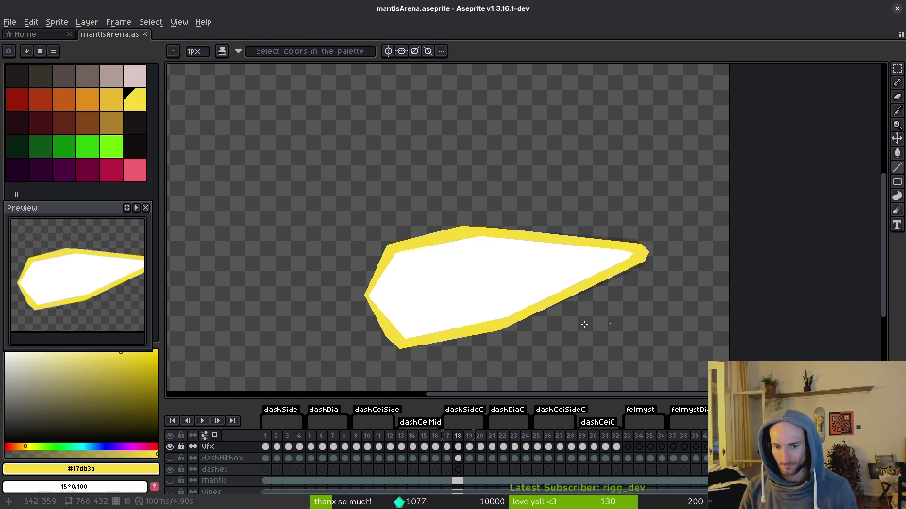
scroll(623, 319, "up", 3)
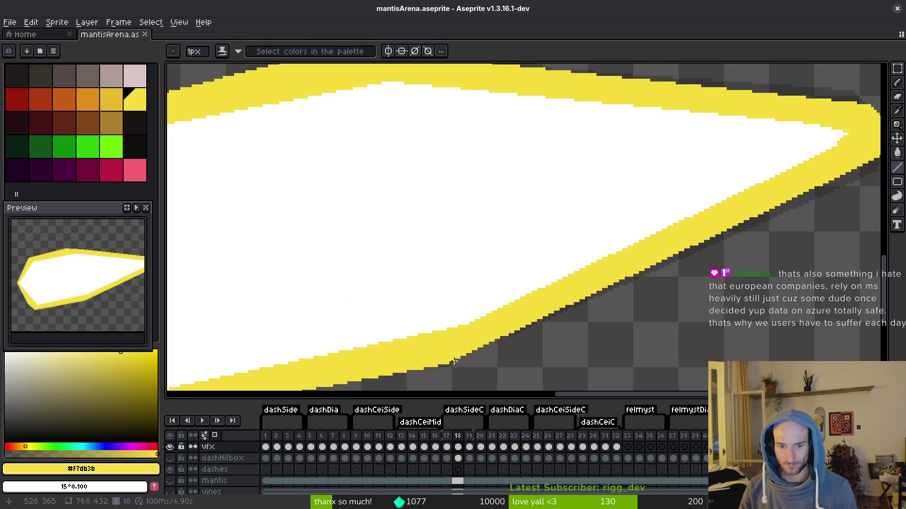
scroll(454, 361, "down", 3)
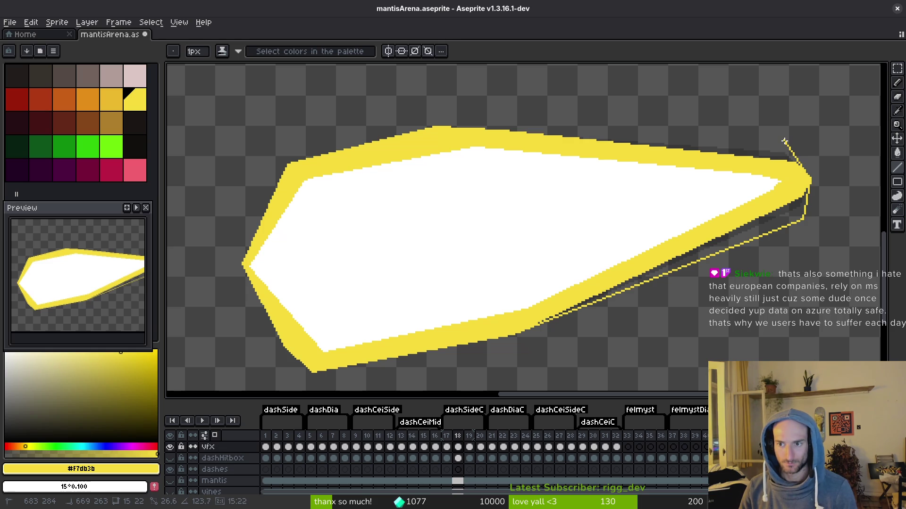
- Extend frame 18's slash tip with a new outline line and fill the tip gap yellow
left_click_drag(502, 114, 446, 126)
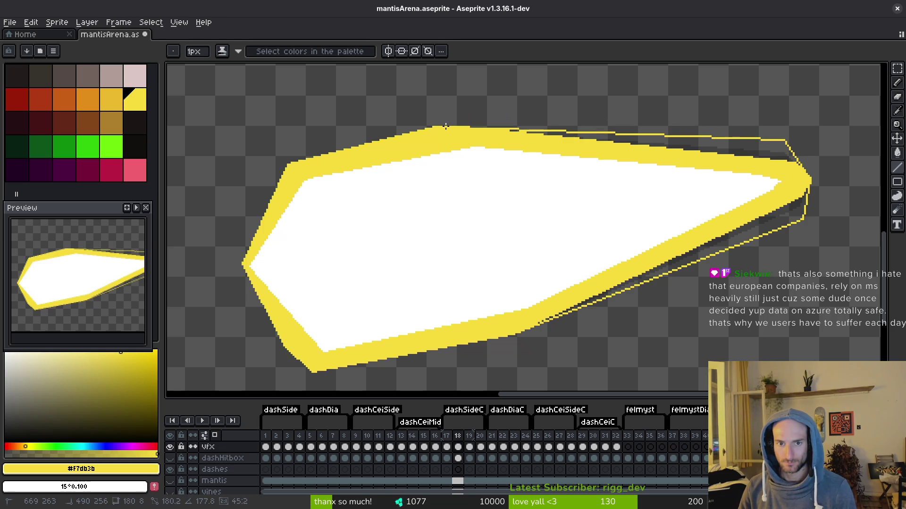
scroll(817, 239, "down", 5)
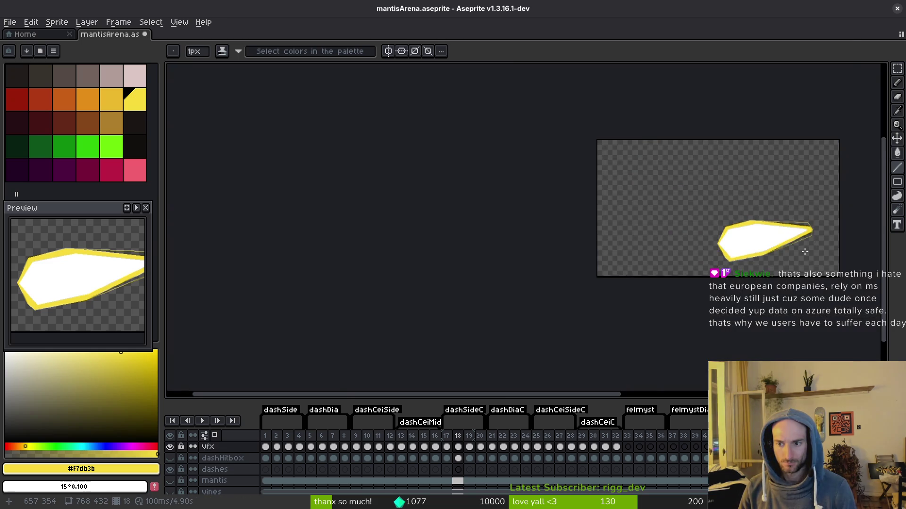
scroll(807, 241, "up", 3)
scroll(817, 243, "down", 3)
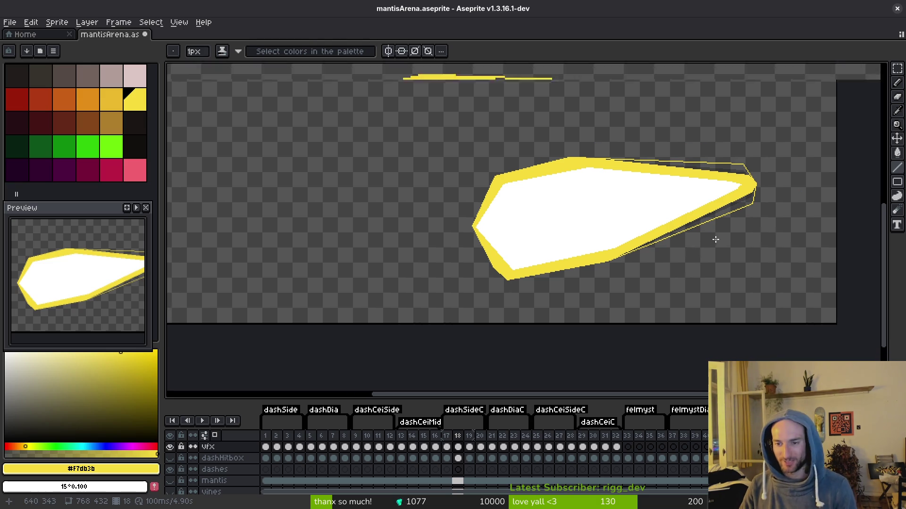
scroll(736, 213, "up", 5)
key("g")
left_click(742, 179)
- Paint the four stray dark edge pixels around the tip yellow with the Pencil
scroll(743, 177, "down", 2)
scroll(748, 115, "up", 1)
scroll(765, 103, "up", 1)
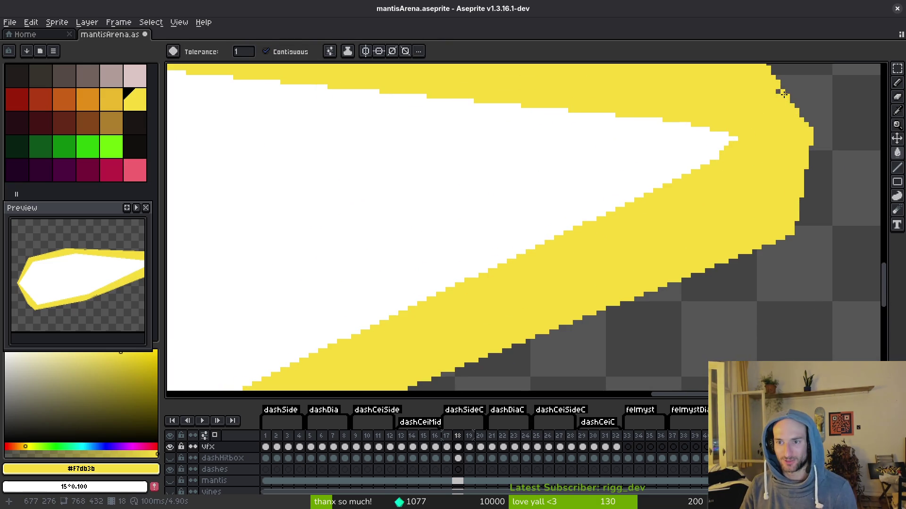
scroll(736, 141, "down", 3)
scroll(477, 276, "up", 3)
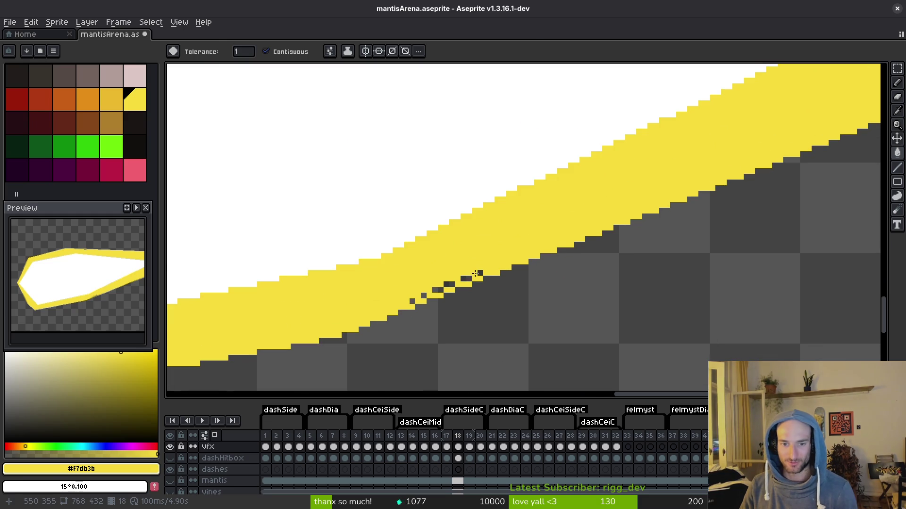
key("b")
left_click(474, 275)
left_click(412, 300)
left_click(435, 290)
left_click(449, 286)
- Save mantisArena.aseprite
scroll(492, 177, "down", 4)
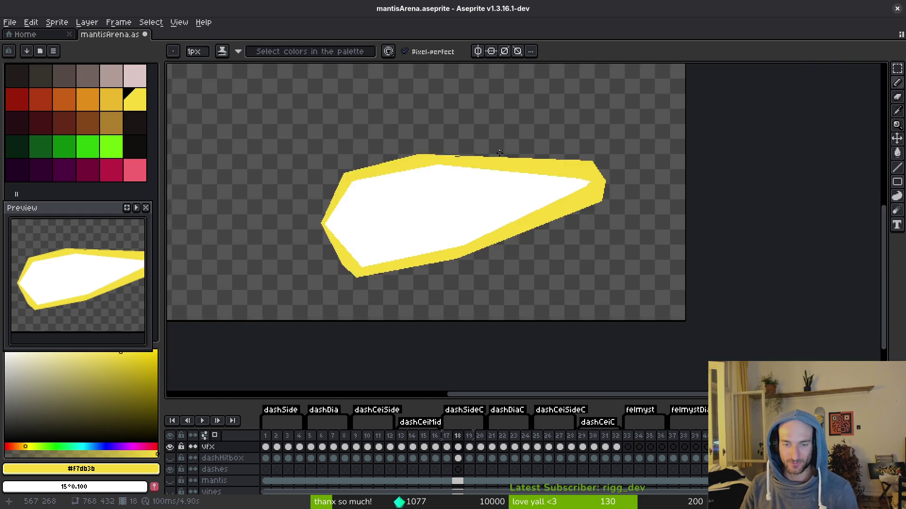
scroll(492, 176, "up", 3)
scroll(566, 254, "up", 1)
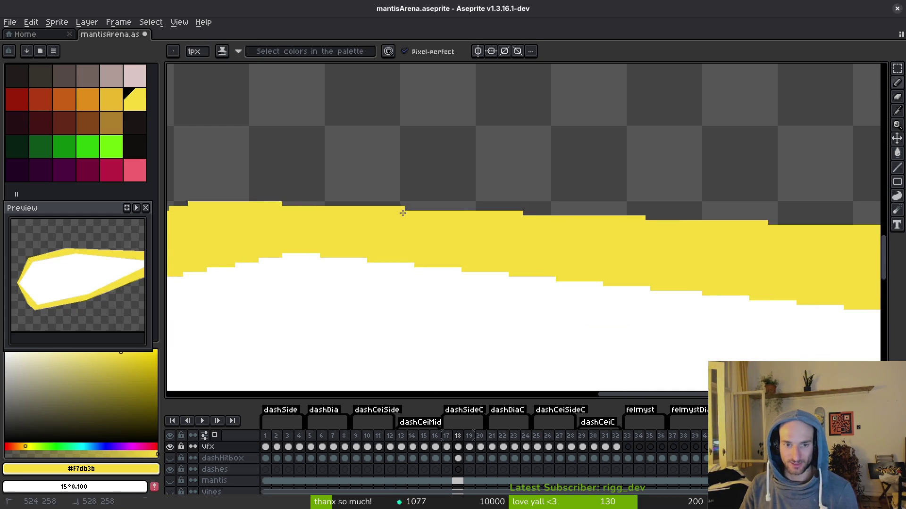
scroll(481, 256, "down", 2)
key("ctrl+s")
scroll(628, 283, "down", 2)
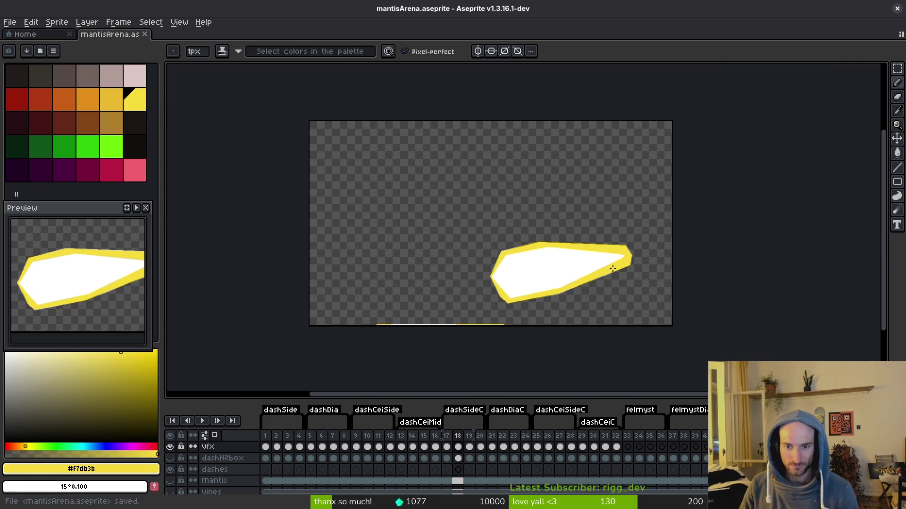
- Draw two yellow strokes running down from frame 22's slash tip
scroll(577, 258, "down", 3)
scroll(576, 258, "down", 4)
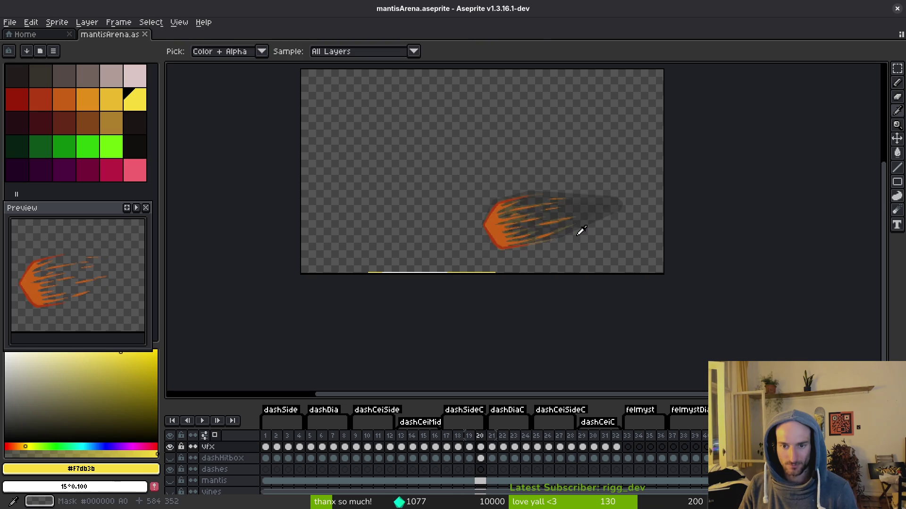
scroll(550, 228, "up", 5)
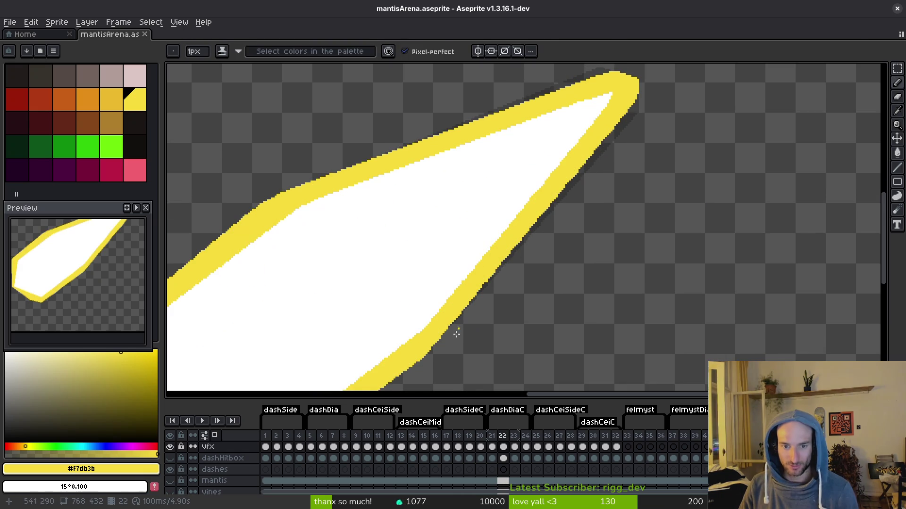
scroll(489, 255, "up", 1)
scroll(598, 156, "down", 3)
scroll(526, 162, "up", 4)
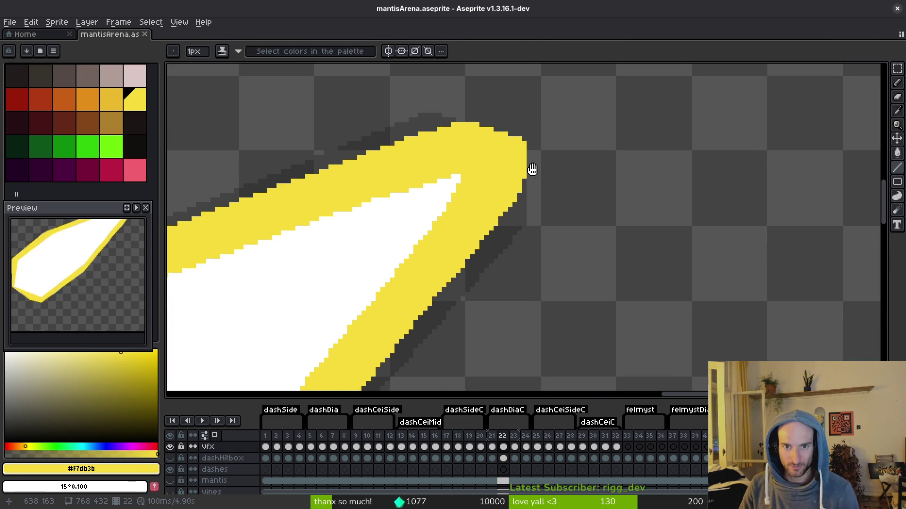
left_click_drag(538, 182, 537, 226)
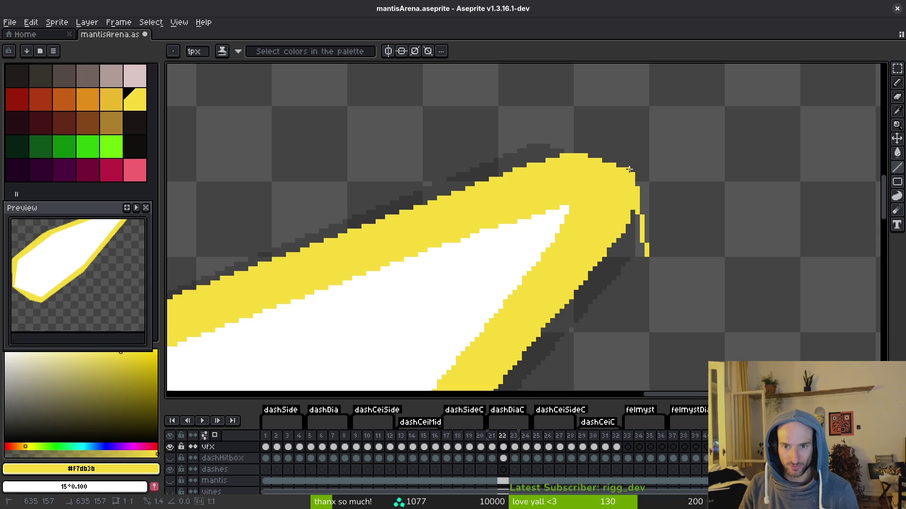
left_click(551, 127)
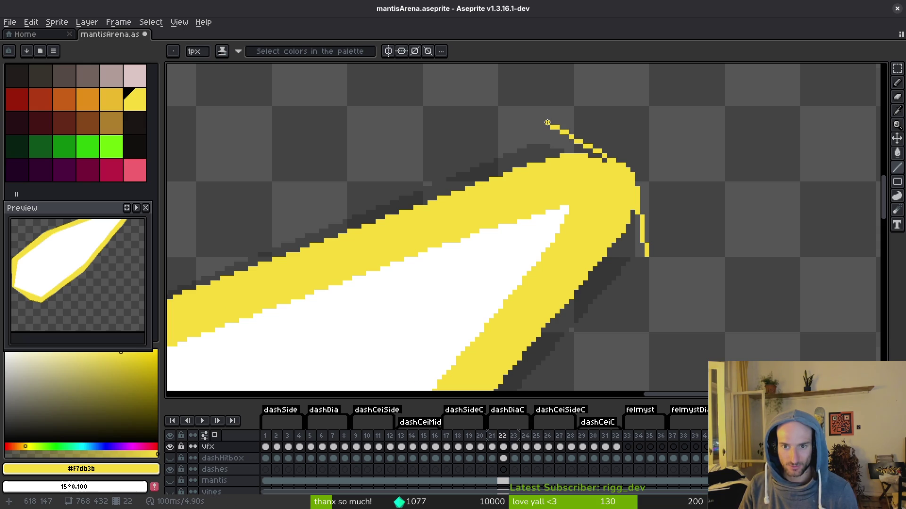
scroll(575, 156, "down", 3)
scroll(575, 156, "up", 2)
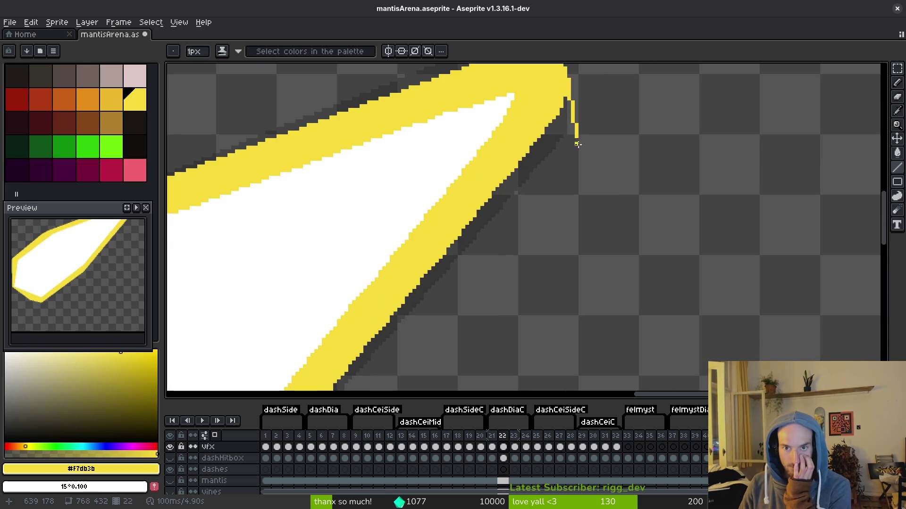
scroll(472, 210, "down", 3)
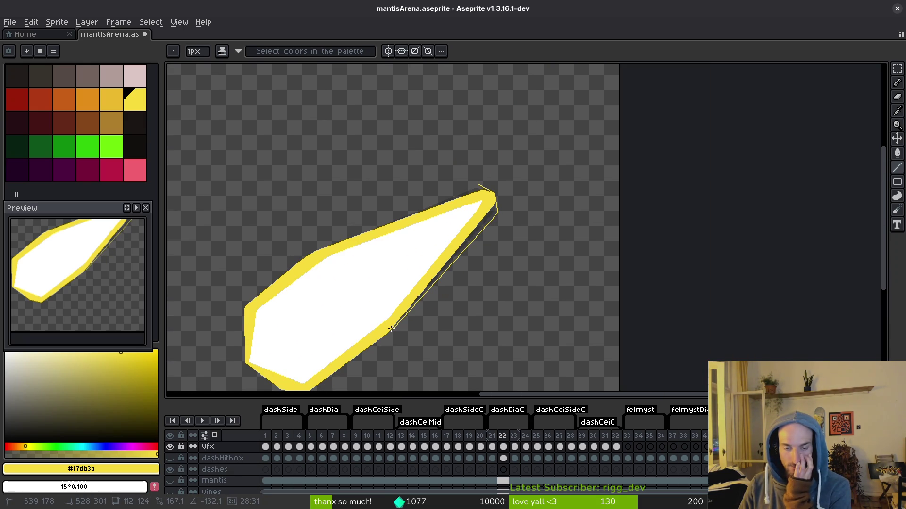
scroll(495, 142, "up", 3)
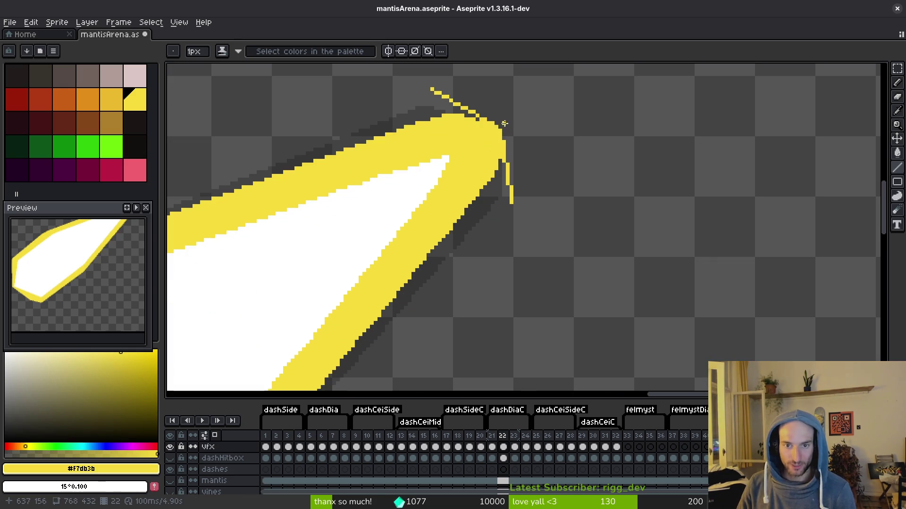
left_click_drag(500, 127, 517, 215)
- Draw longer outline lines from the tip toward the lower left and upper left
scroll(469, 236, "up", 2)
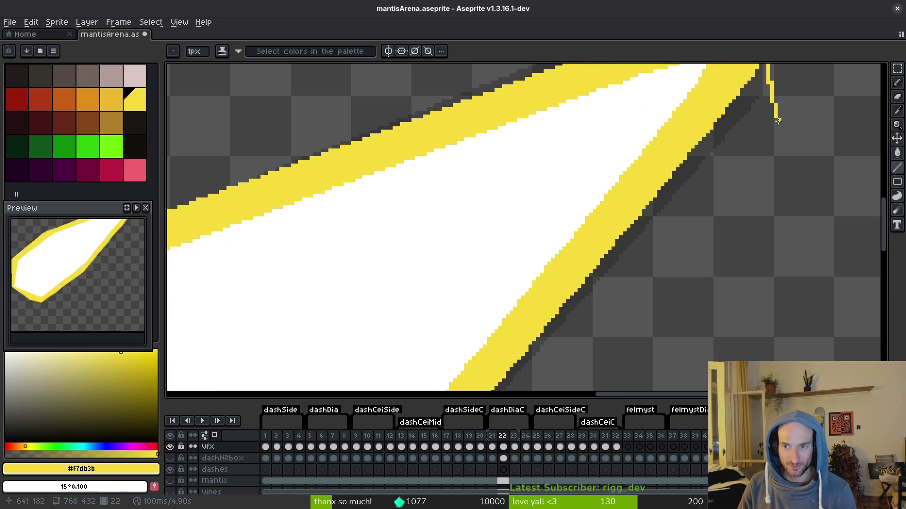
mouse_move(778, 120)
left_mouse_down()
mouse_move(568, 337)
mouse_move(529, 357)
left_mouse_up()
scroll(712, 182, "down", 3)
scroll(570, 336, "up", 4)
scroll(530, 357, "down", 5)
scroll(669, 156, "up", 5)
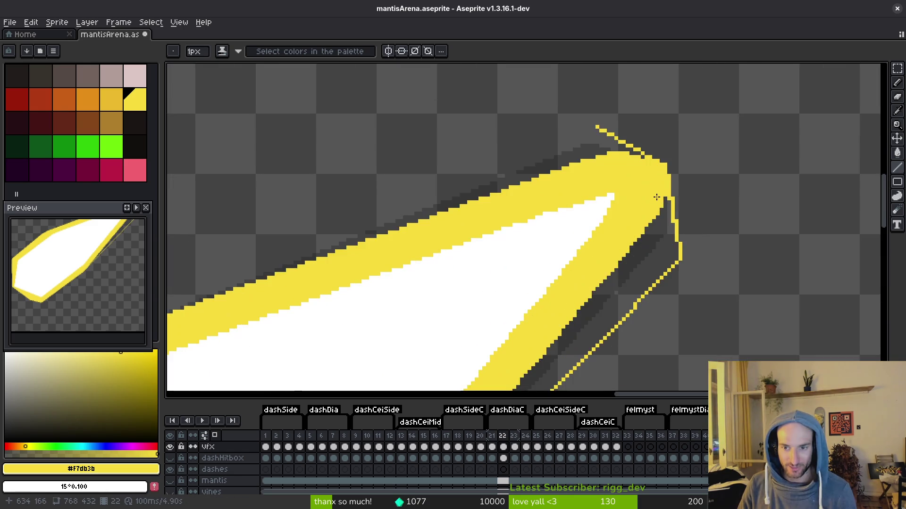
left_click_drag(666, 171, 575, 119)
scroll(583, 125, "up", 1)
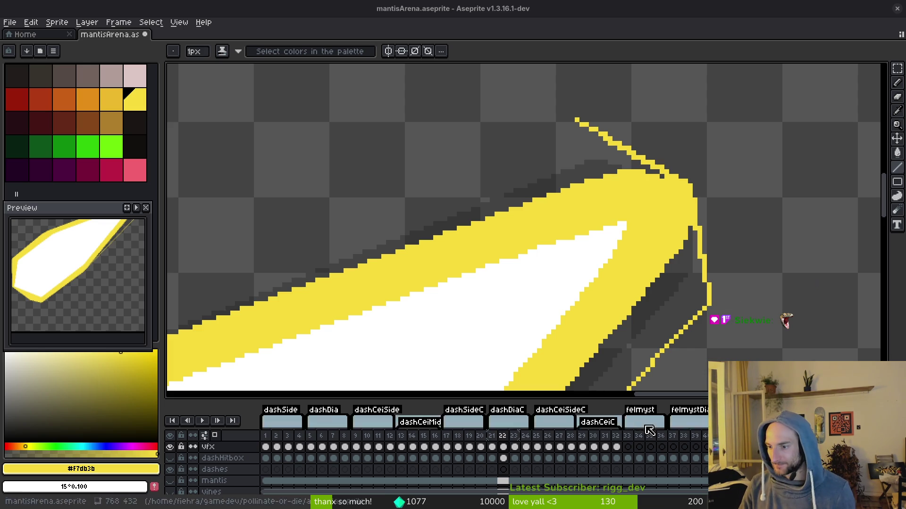
scroll(638, 197, "up", 1)
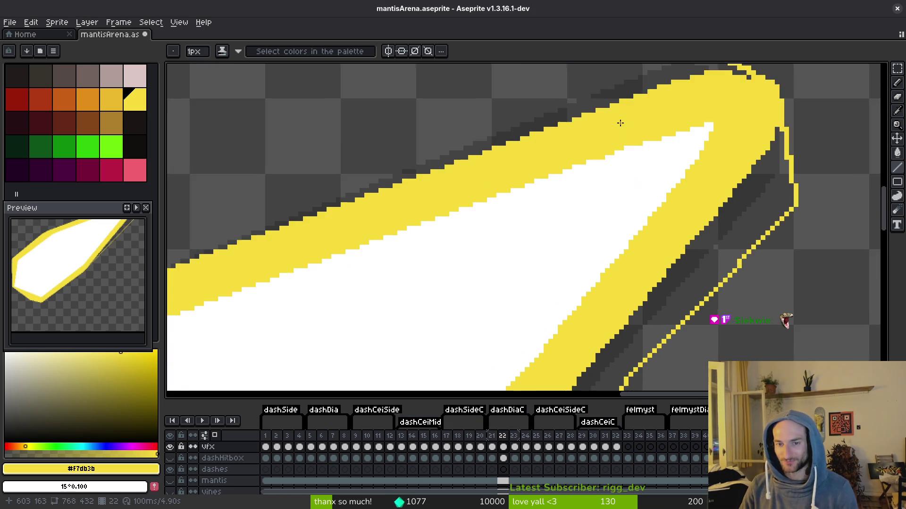
scroll(607, 249, "down", 2)
- Close the pointed outline with one more line and fill the gap inside it yellow
mouse_move(606, 248)
left_mouse_down()
mouse_move(657, 251)
mouse_move(781, 223)
left_mouse_up()
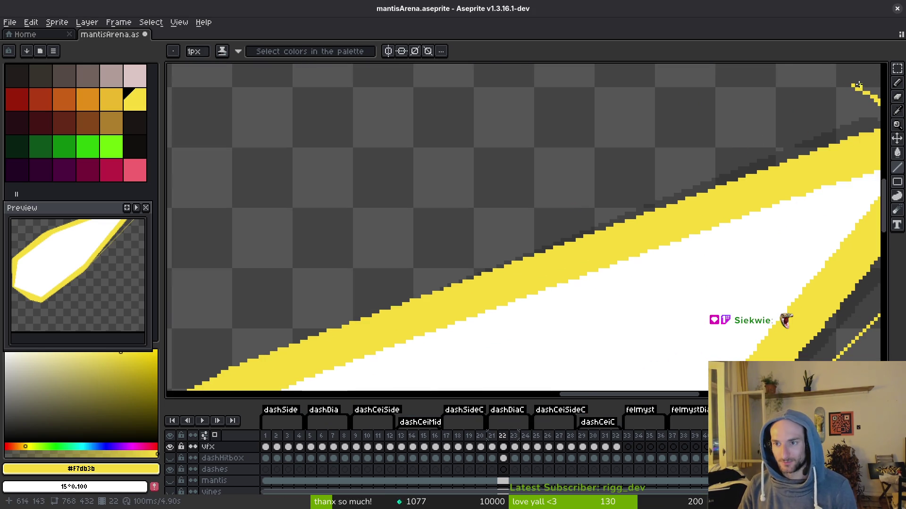
mouse_move(849, 87)
left_mouse_down()
mouse_move(547, 208)
mouse_move(448, 258)
mouse_move(420, 282)
left_mouse_up()
scroll(546, 208, "down", 3)
scroll(450, 259, "up", 3)
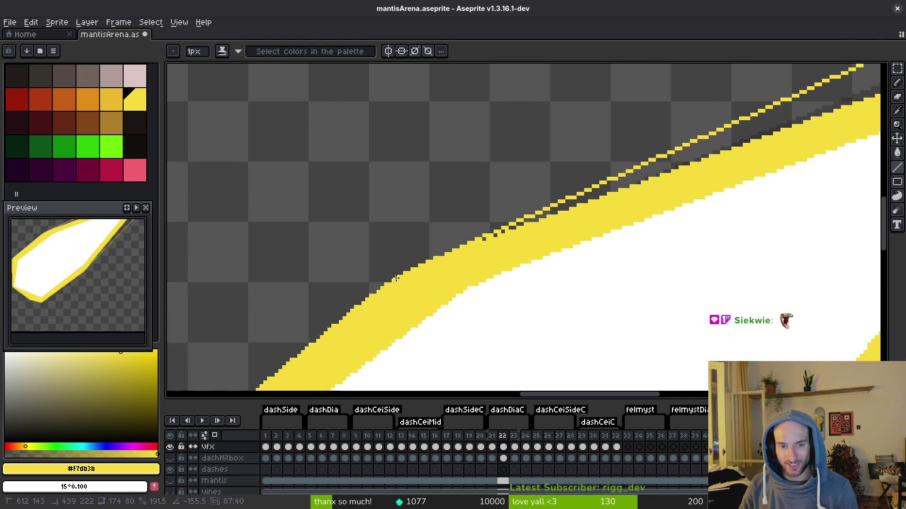
scroll(656, 203, "down", 5)
scroll(663, 204, "up", 3)
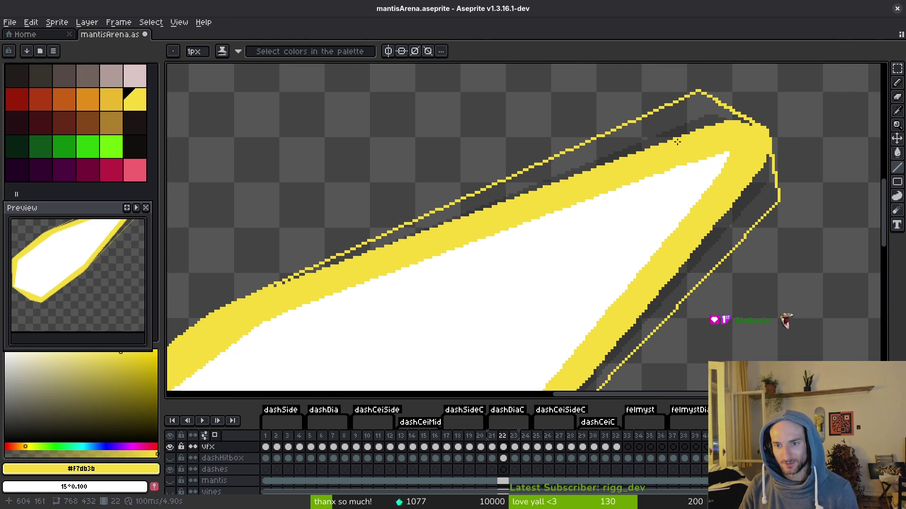
key("g")
left_click(684, 128)
left_click(758, 174)
scroll(758, 174, "up", 2)
scroll(755, 175, "down", 1)
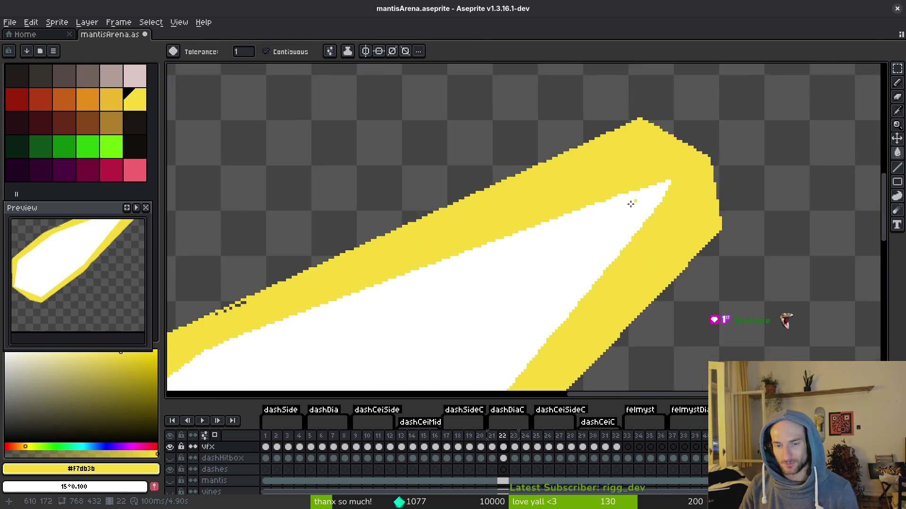
- Fill the three dark gap pixels on the slash's top edge yellow and save
scroll(486, 231, "up", 3)
left_click(489, 230)
left_click(475, 237)
left_click(434, 252)
scroll(505, 197, "down", 3)
key("ctrl+s")
scroll(568, 335, "up", 3)
- Pencil the dark pixels along the diagonal edge yellow, save, and move to frame 24
key("b")
mouse_move(568, 335)
left_mouse_down()
mouse_move(608, 309)
mouse_move(657, 253)
left_mouse_up()
key("ctrl+s")
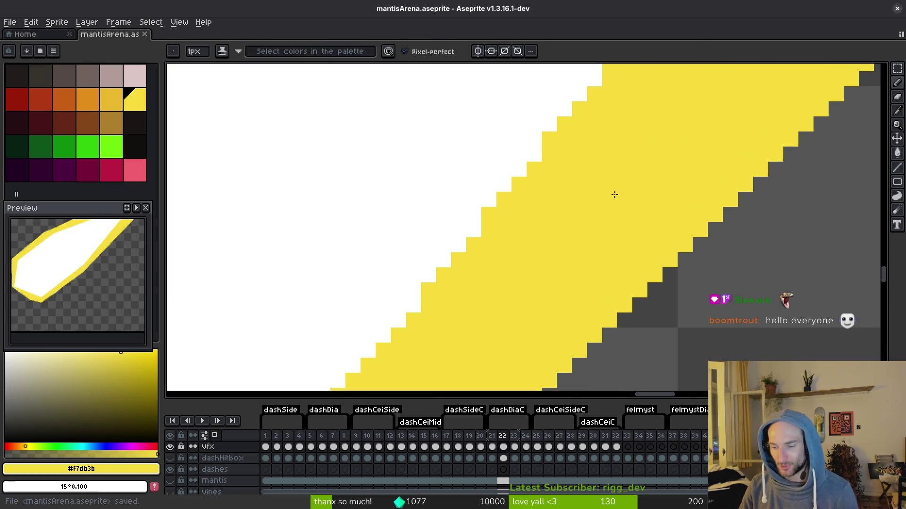
scroll(616, 192, "down", 3)
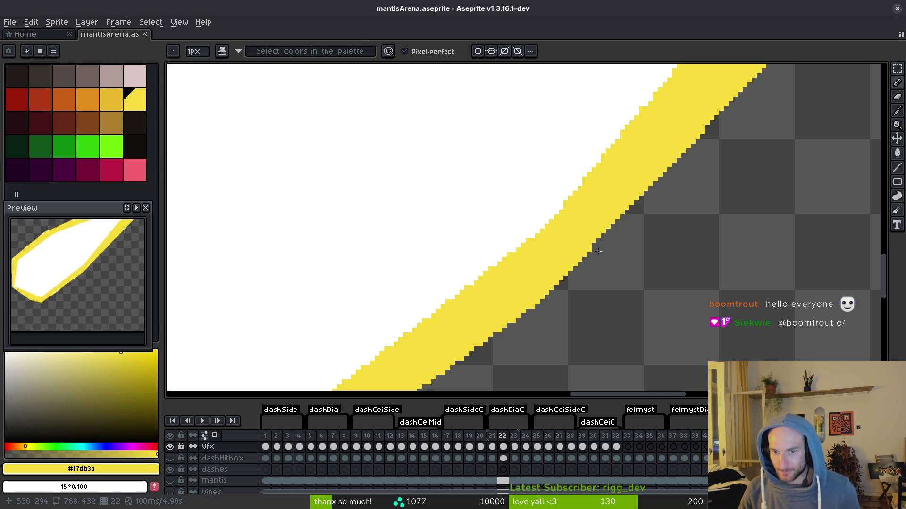
scroll(590, 242, "down", 3)
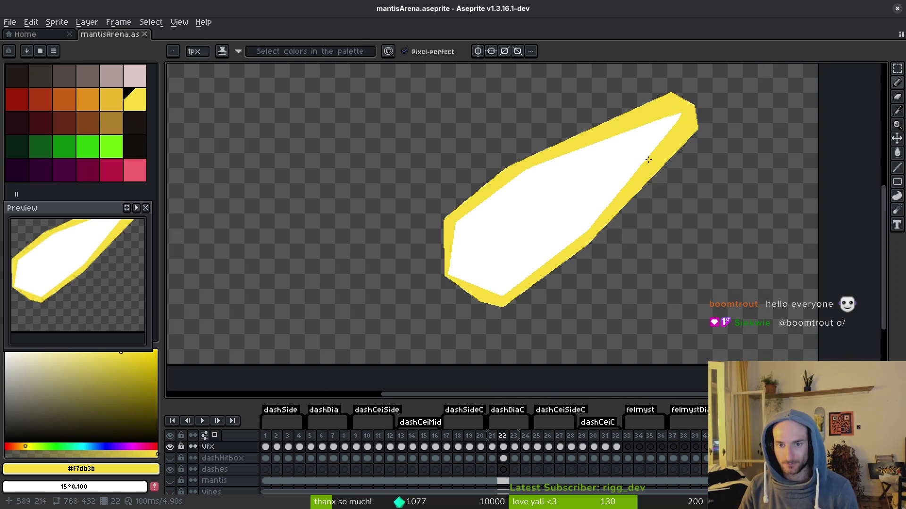
scroll(653, 163, "down", 3)
scroll(599, 270, "down", 1)
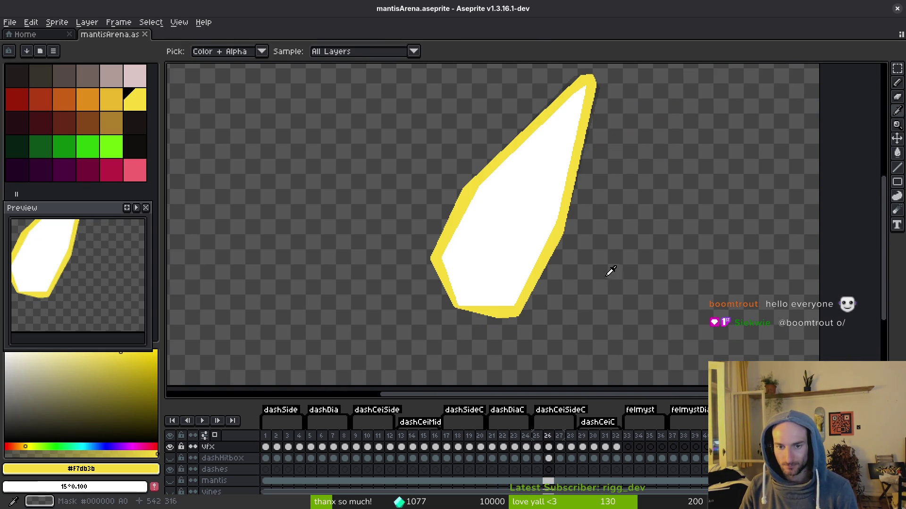
- Draw two straight yellow lines from the top corner to extend frame 24's tip
scroll(590, 132, "up", 3)
scroll(621, 95, "up", 3)
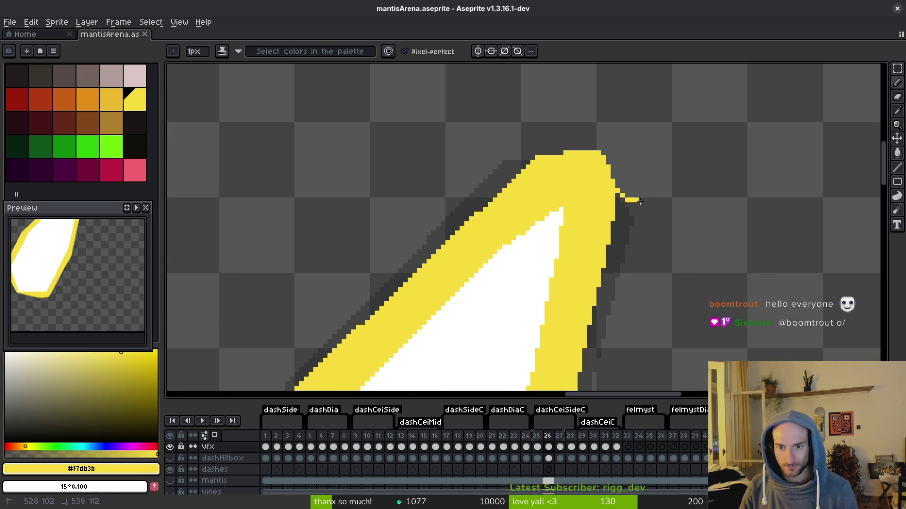
key("shift")
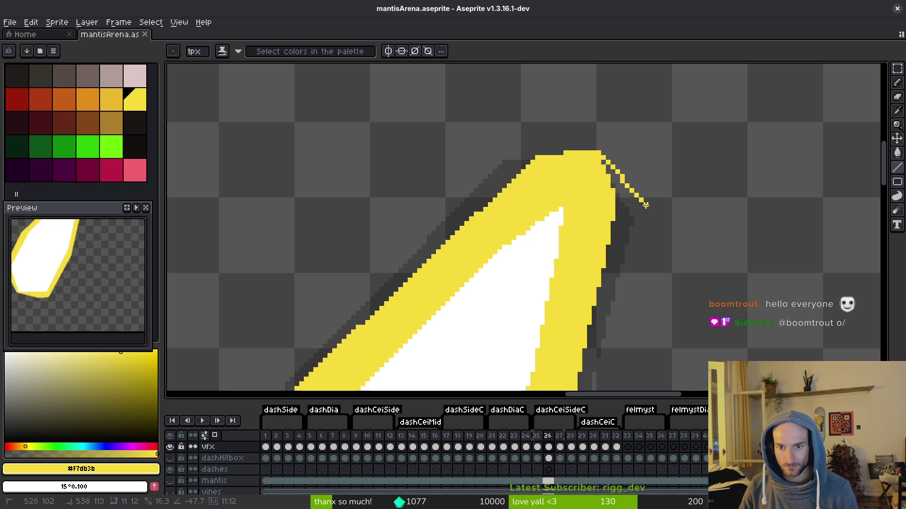
left_click(656, 214, "shift")
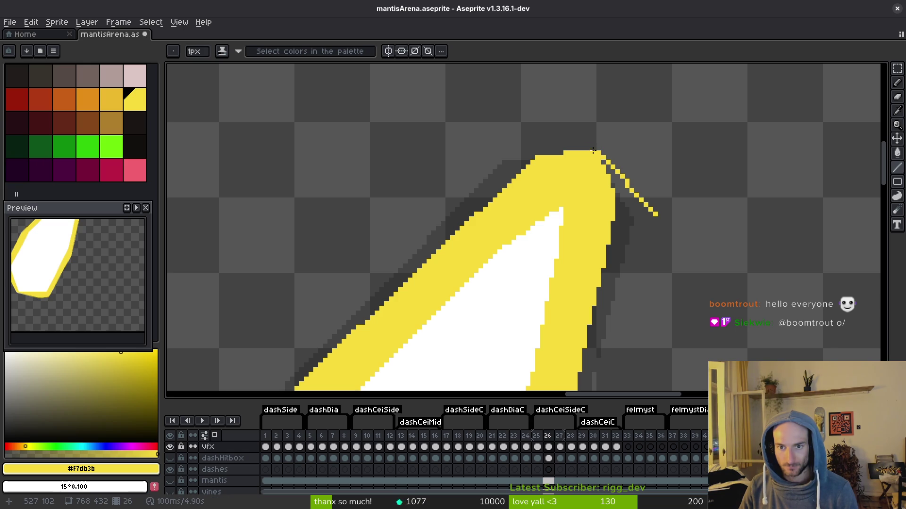
key("shift")
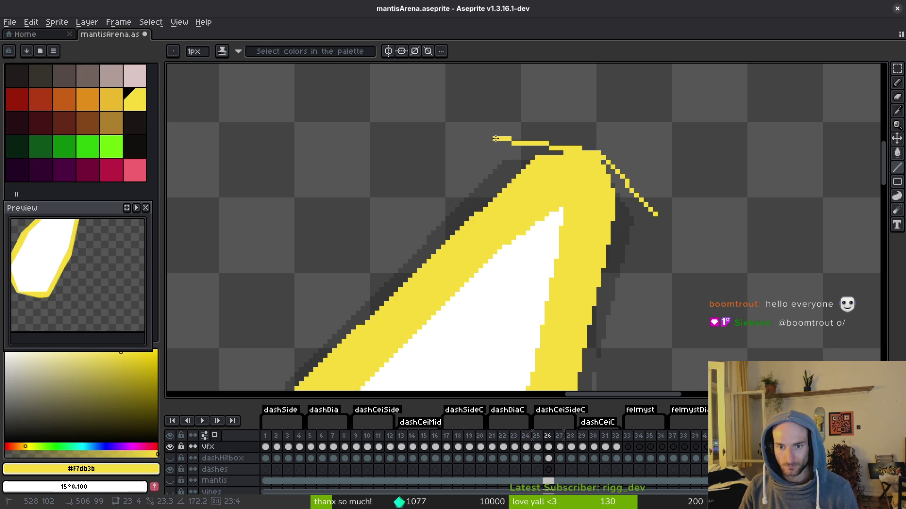
left_click(495, 138)
scroll(495, 156, "down", 2)
scroll(496, 186, "up", 2)
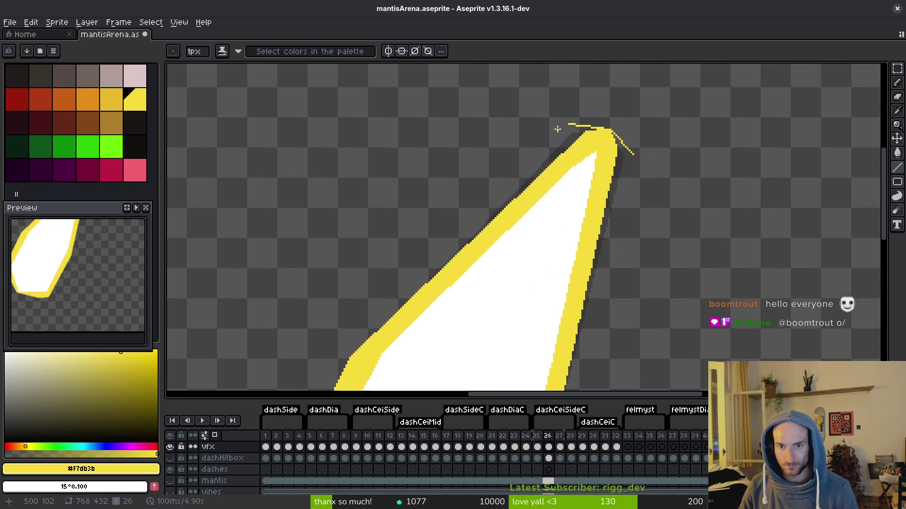
- Add outline lines down the shape's left and right sides to form the point
key("shift")
scroll(456, 217, "down", 2)
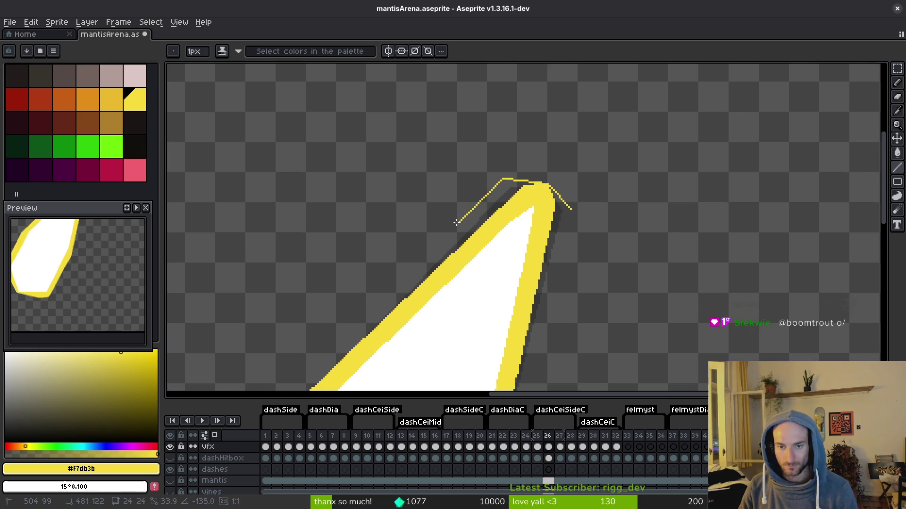
scroll(343, 349, "down", 1)
scroll(340, 354, "up", 2)
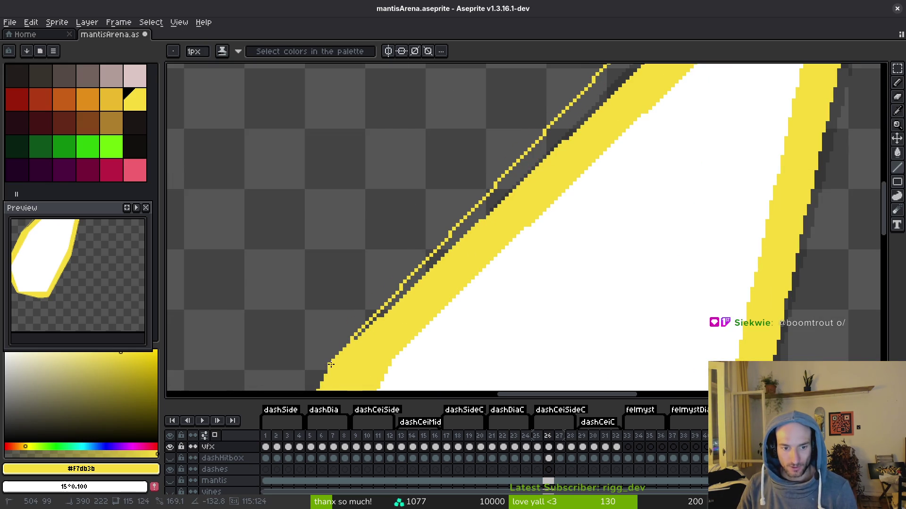
left_click(331, 365)
scroll(566, 283, "down", 3)
scroll(539, 284, "up", 3)
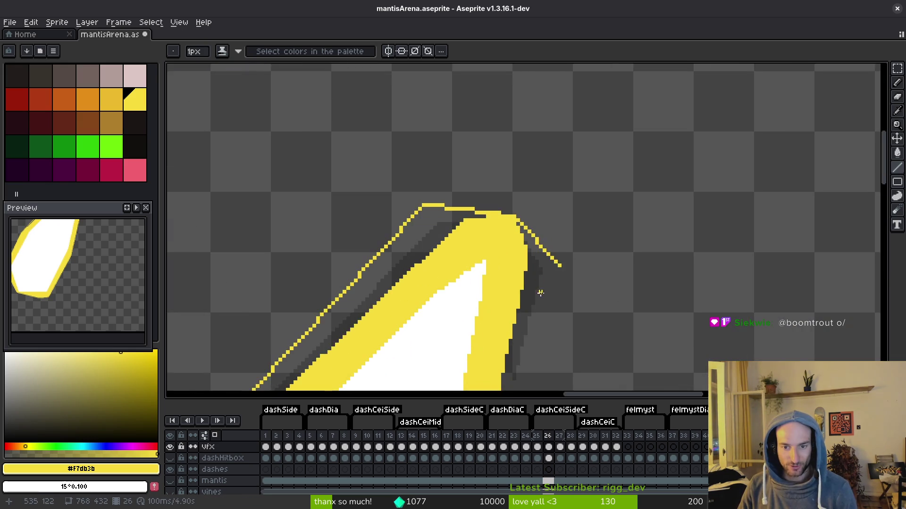
scroll(539, 284, "down", 1)
scroll(552, 236, "up", 1)
mouse_move(559, 222)
left_mouse_down()
mouse_move(522, 327)
mouse_move(493, 330)
left_mouse_up()
scroll(558, 222, "down", 3)
scroll(528, 302, "up", 4)
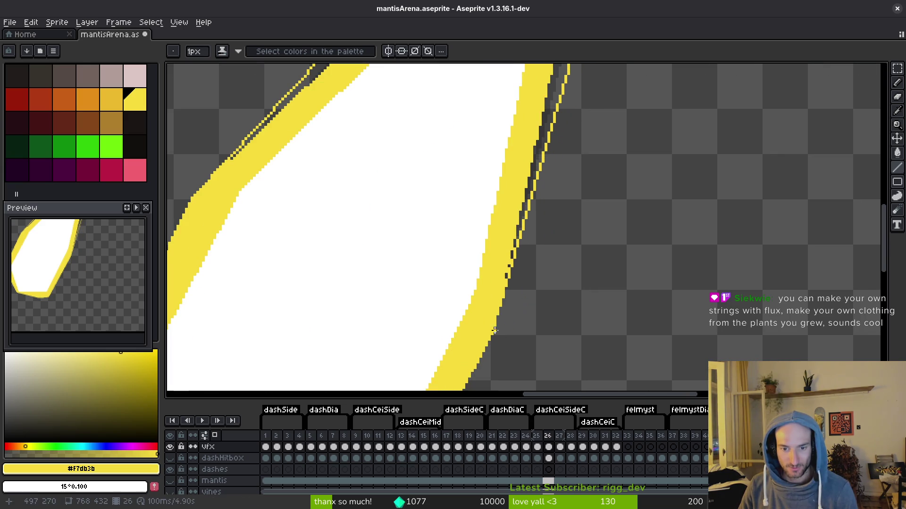
left_click_drag(528, 254, 539, 281)
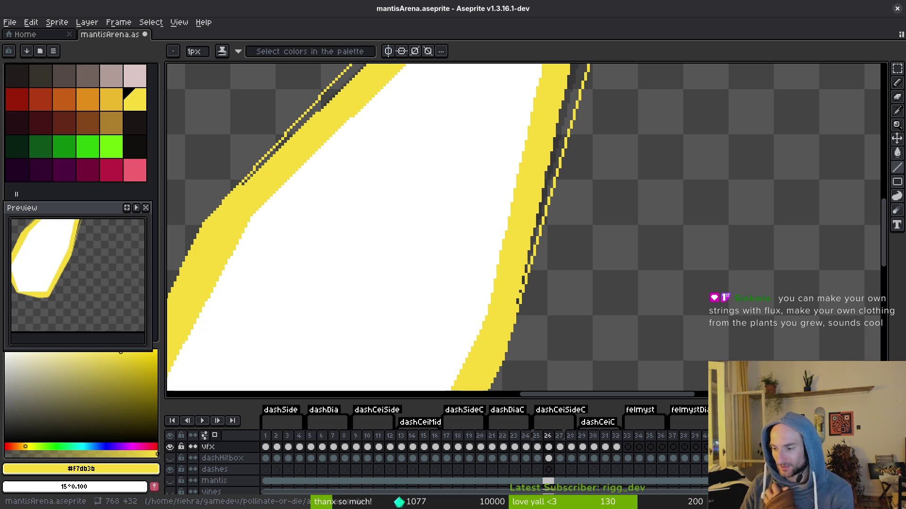
- Paint the stray dark pixels on the left edge yellow
scroll(531, 106, "down", 4)
scroll(531, 106, "up", 4)
key("w")
scroll(531, 106, "up", 2)
key("b")
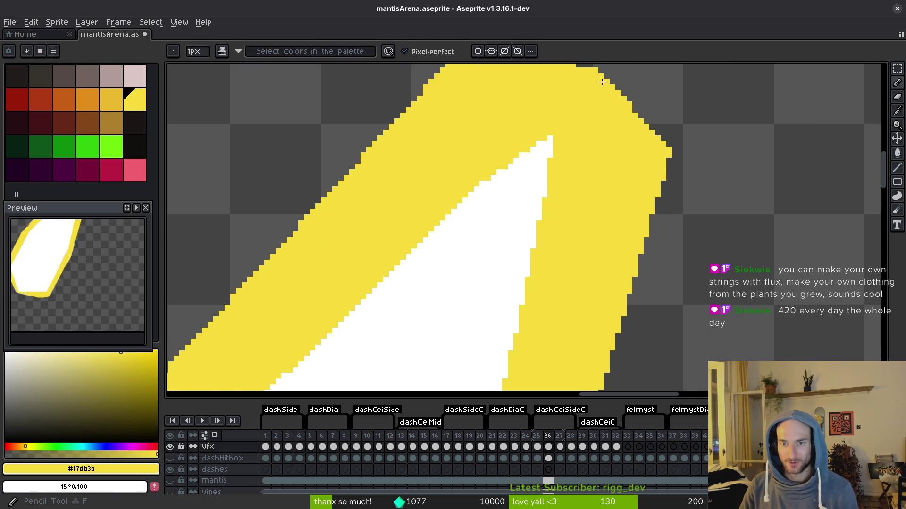
scroll(585, 142, "down", 3)
scroll(610, 214, "up", 2)
scroll(394, 278, "up", 2)
left_click_drag(349, 333, 365, 306)
scroll(433, 202, "down", 1)
scroll(432, 202, "down", 1)
scroll(720, 292, "up", 1)
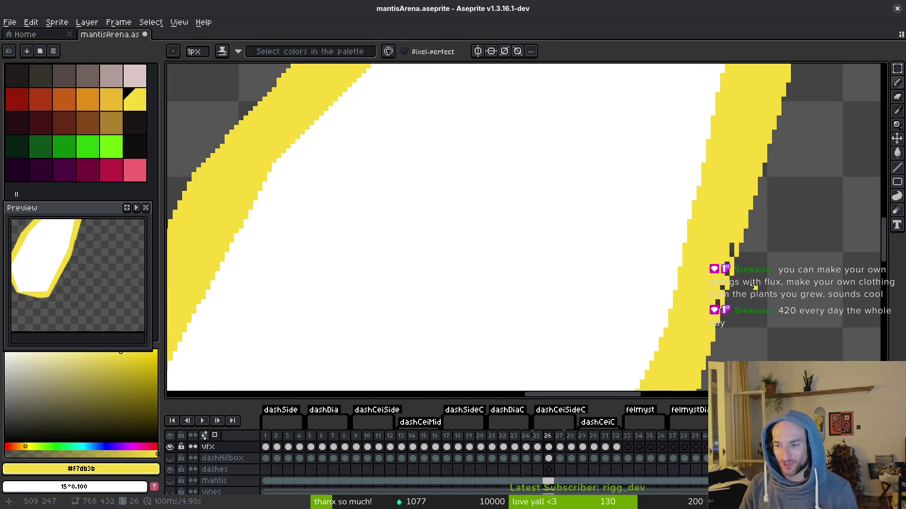
- Save the file and step forward to frame 29
key("ctrl+s")
scroll(702, 238, "down", 1)
scroll(702, 238, "down", 4)
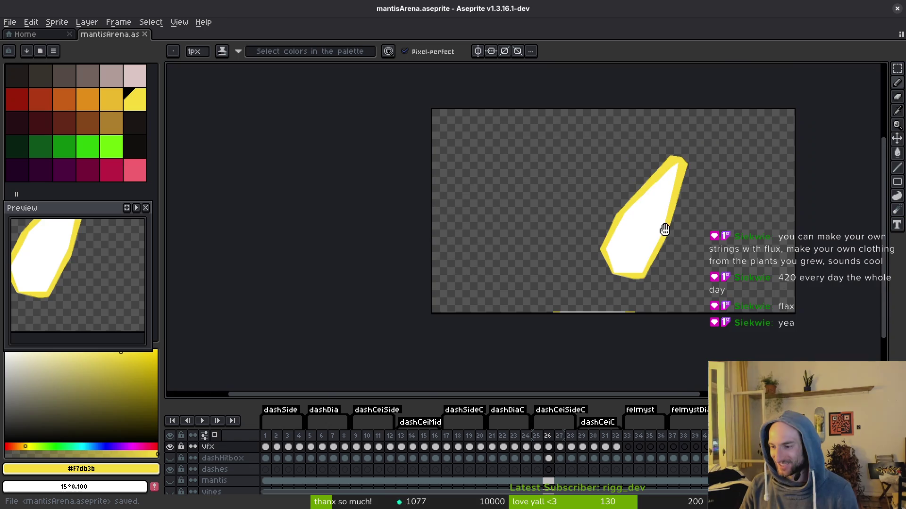
scroll(660, 228, "up", 5)
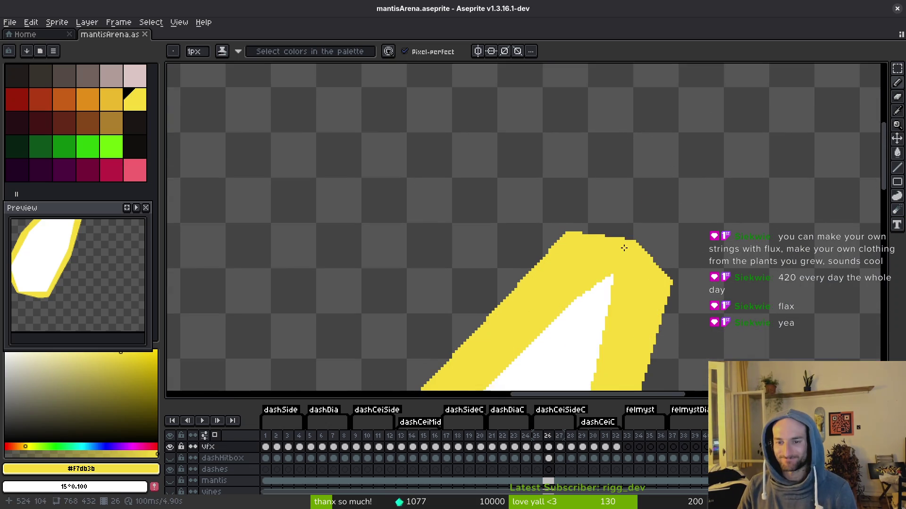
scroll(616, 229, "down", 1)
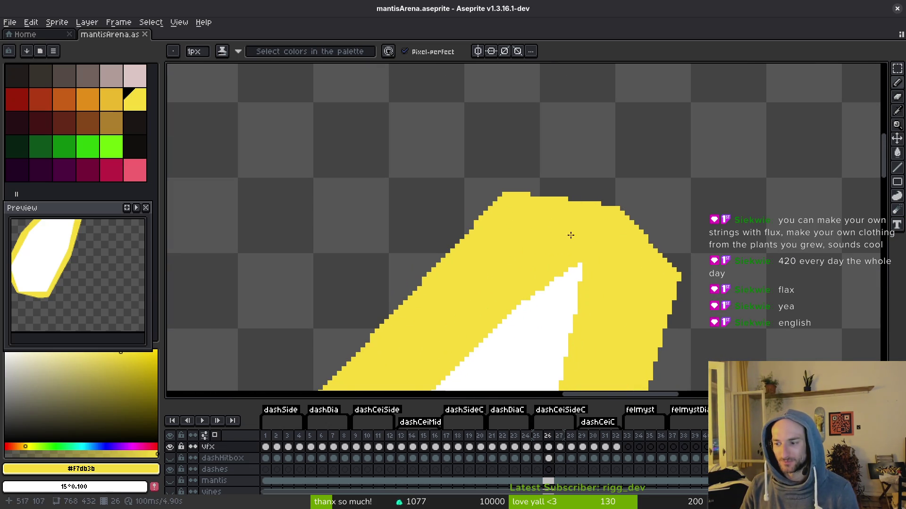
scroll(552, 223, "down", 5)
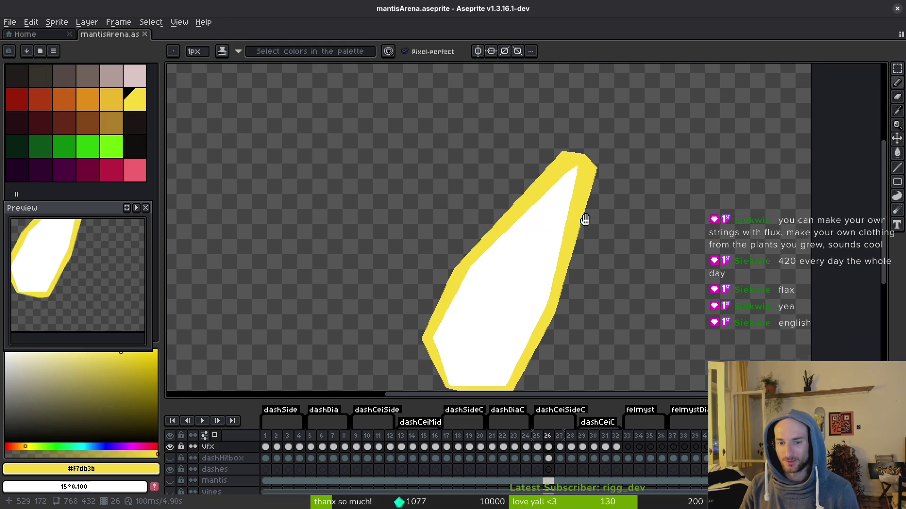
key("Right")
key("Right")
key("Right")
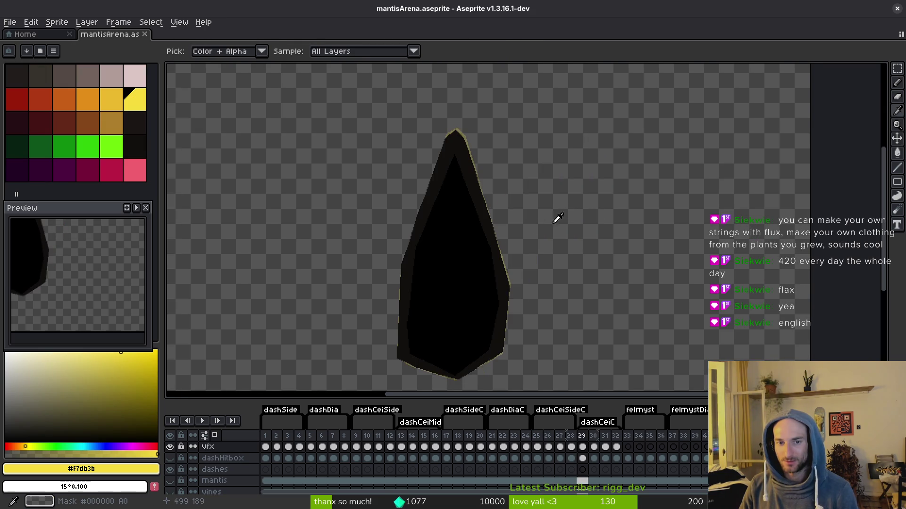
- Advance to frame 30 and draw the new tip's right, leftward and left-side outline lines
key("Right")
scroll(566, 215, "left", 5)
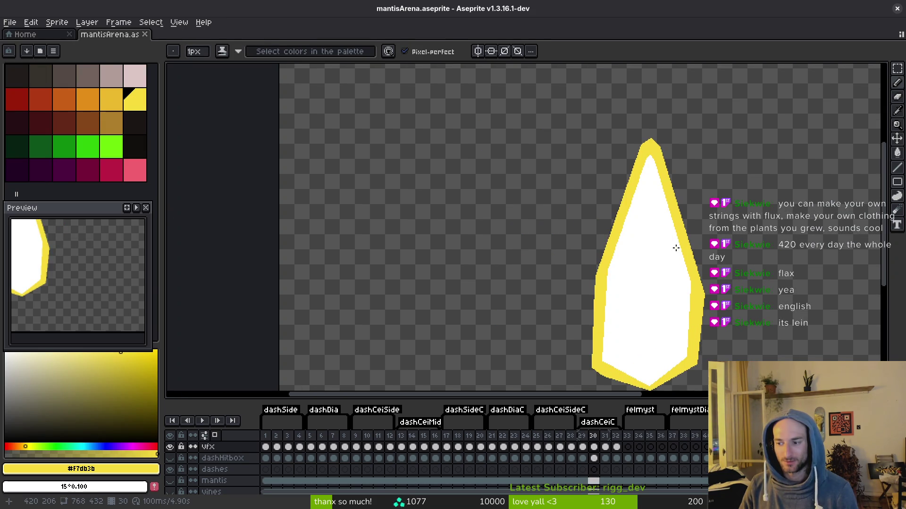
scroll(657, 236, "up", 5)
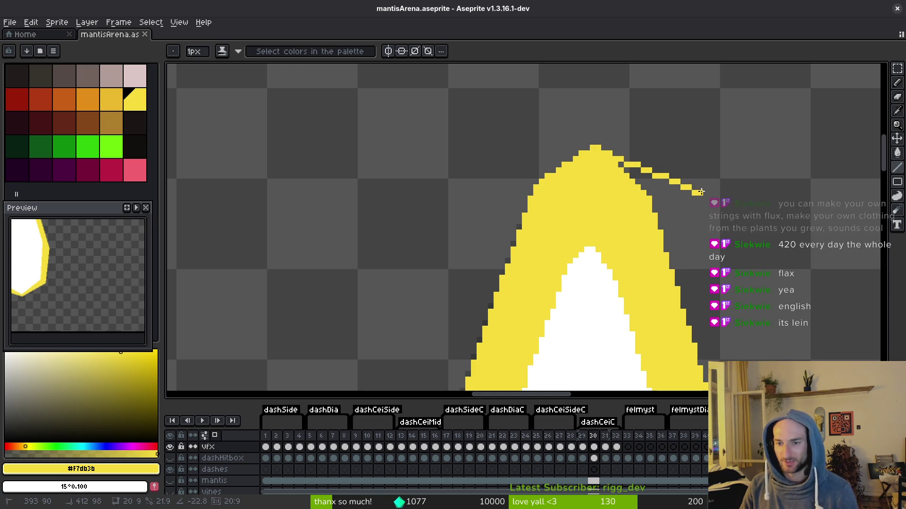
left_click_drag(704, 192, 704, 193)
mouse_move(596, 147)
left_mouse_down()
mouse_move(469, 159)
mouse_move(484, 175)
mouse_move(476, 177)
left_mouse_up()
mouse_move(472, 178)
left_mouse_down()
mouse_move(448, 238)
mouse_move(472, 180)
mouse_move(449, 288)
mouse_move(424, 334)
mouse_move(439, 340)
mouse_move(455, 375)
left_mouse_up()
- Run a yellow outline line across the top of the shape
scroll(449, 288, "down", 3)
scroll(448, 288, "down", 2)
scroll(425, 334, "up", 5)
scroll(565, 249, "down", 3)
mouse_move(565, 250)
left_mouse_down()
mouse_move(623, 211)
mouse_move(518, 222)
mouse_move(502, 154)
mouse_move(518, 354)
mouse_move(526, 304)
left_mouse_up()
scroll(623, 211, "up", 3)
scroll(497, 153, "down", 2)
scroll(521, 323, "down", 3)
scroll(518, 330, "up", 4)
scroll(518, 358, "down", 2)
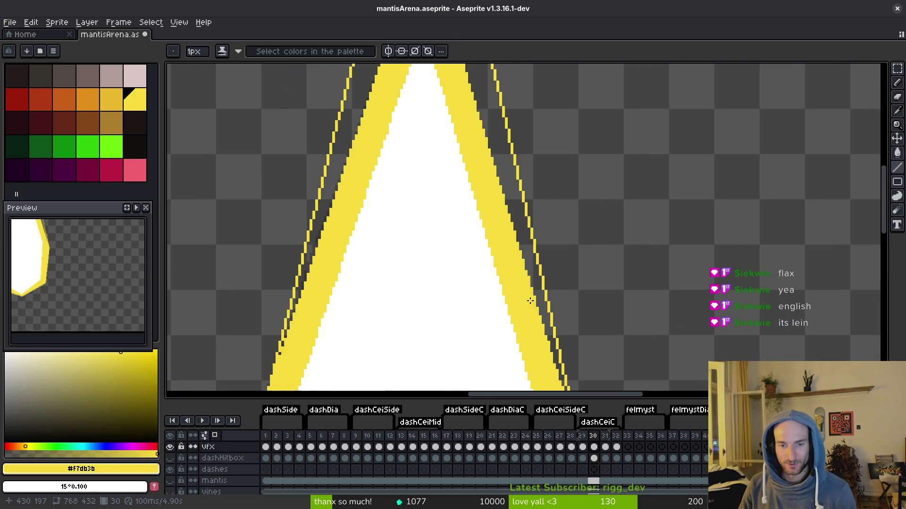
- Fill the gaps beside both yellow bands, then return to frame 1
key("g")
left_click(512, 157)
left_click(332, 162)
scroll(416, 204, "up", 2)
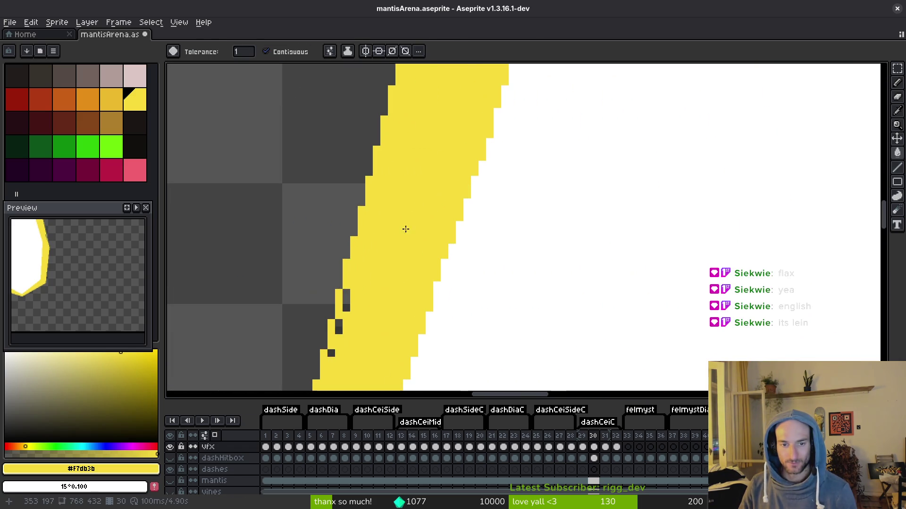
key("f")
scroll(345, 302, "down", 2)
scroll(550, 290, "up", 3)
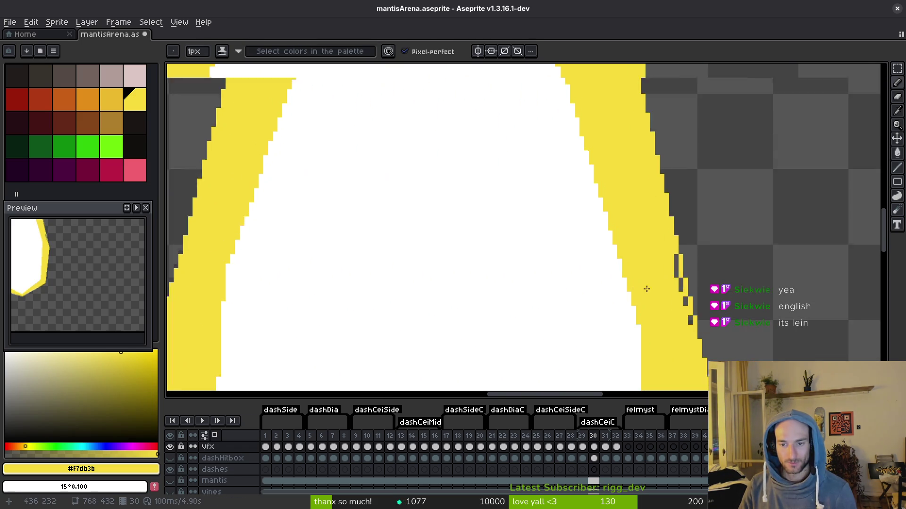
scroll(683, 275, "down", 3)
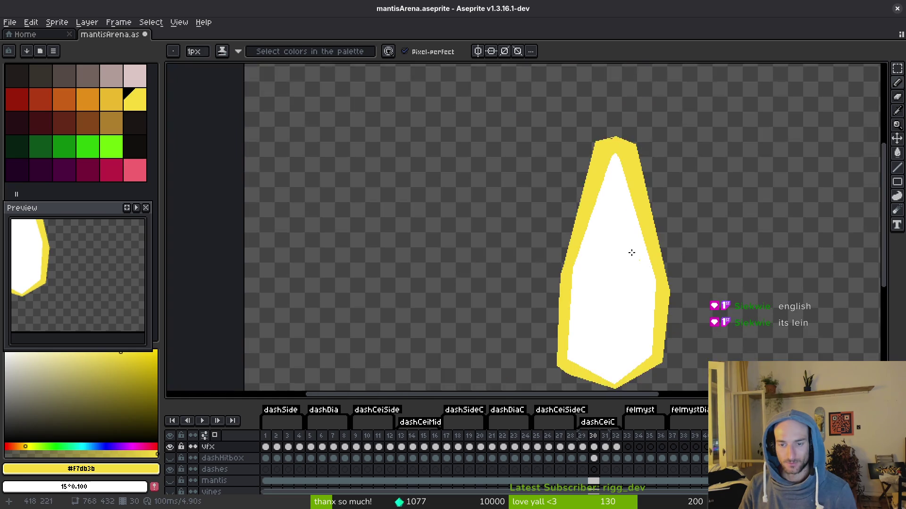
scroll(642, 260, "up", 3)
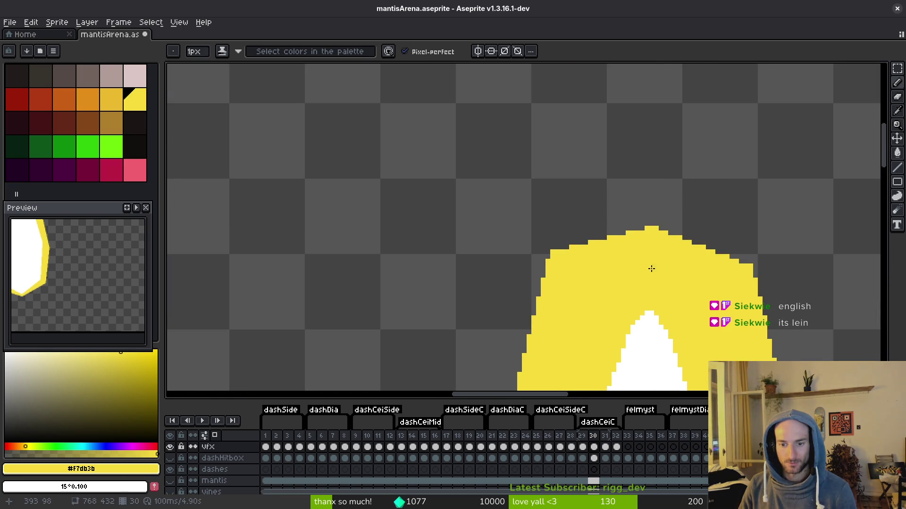
scroll(646, 264, "down", 3)
scroll(576, 218, "up", 2)
left_click(265, 447)
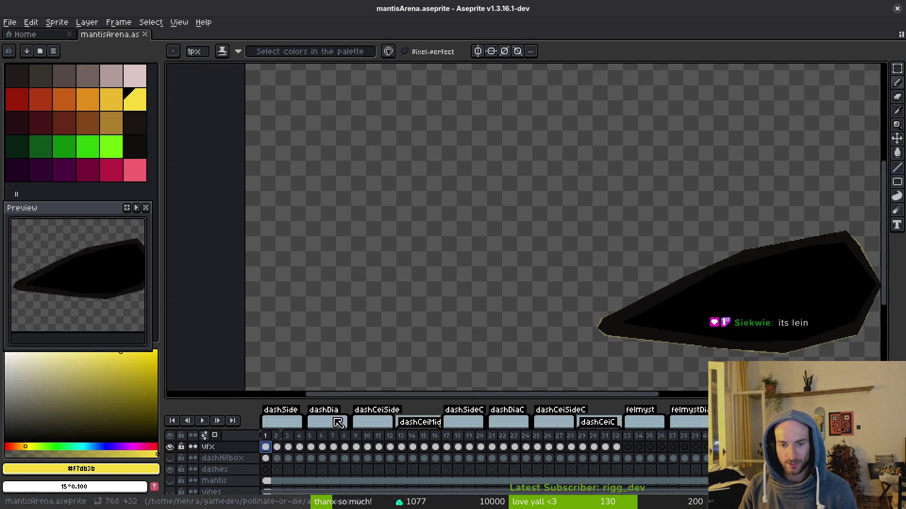
- On frame 2, draw yellow lines up from the mantis tip and along the slash edge
left_click(278, 447)
key("l")
scroll(595, 301, "up", 3)
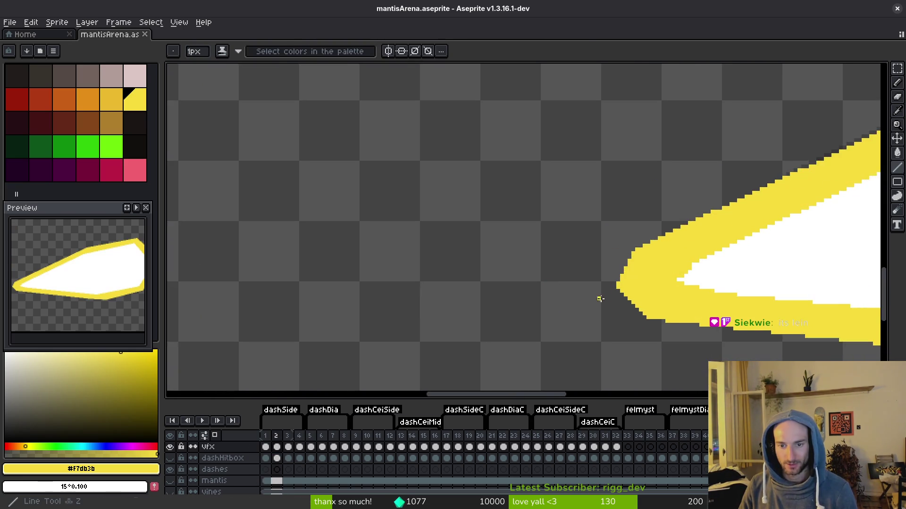
scroll(595, 297, "up", 1)
left_click_drag(585, 301, 600, 250)
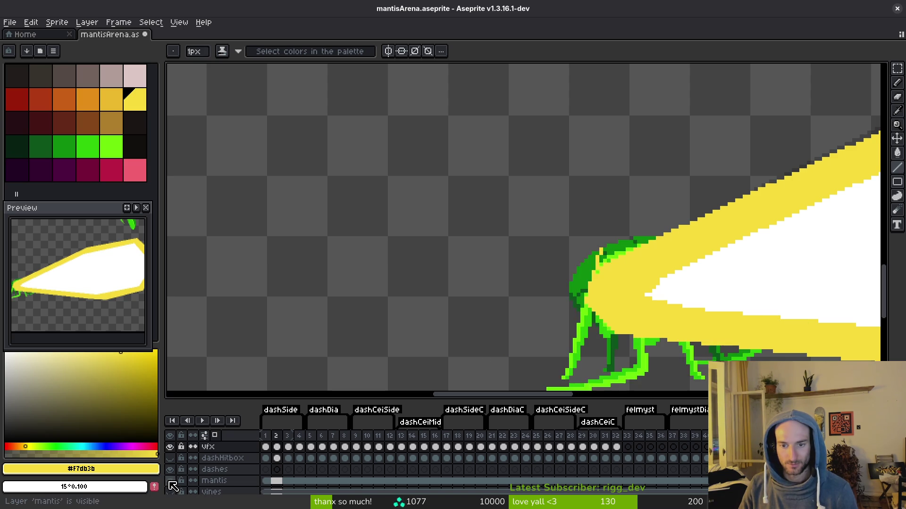
scroll(523, 317, "down", 2)
key("ctrl+z")
scroll(518, 317, "up", 3)
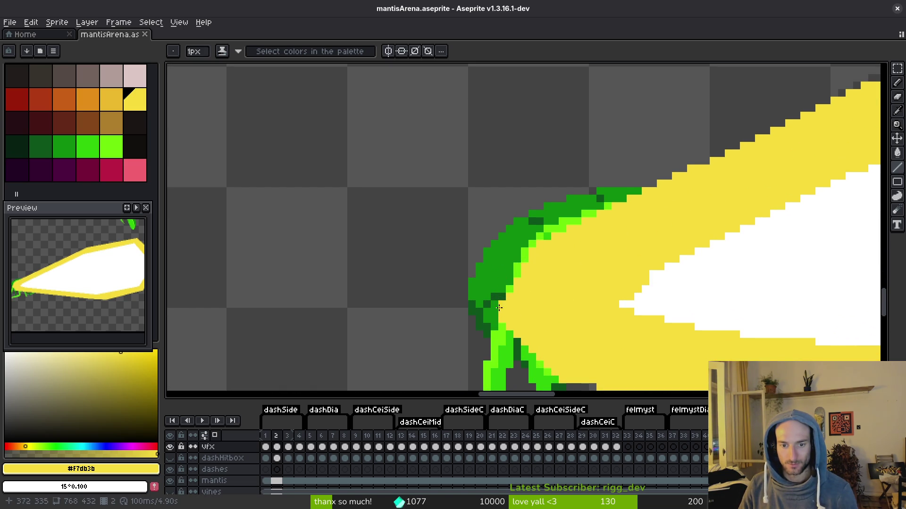
left_click_drag(483, 316, 510, 191)
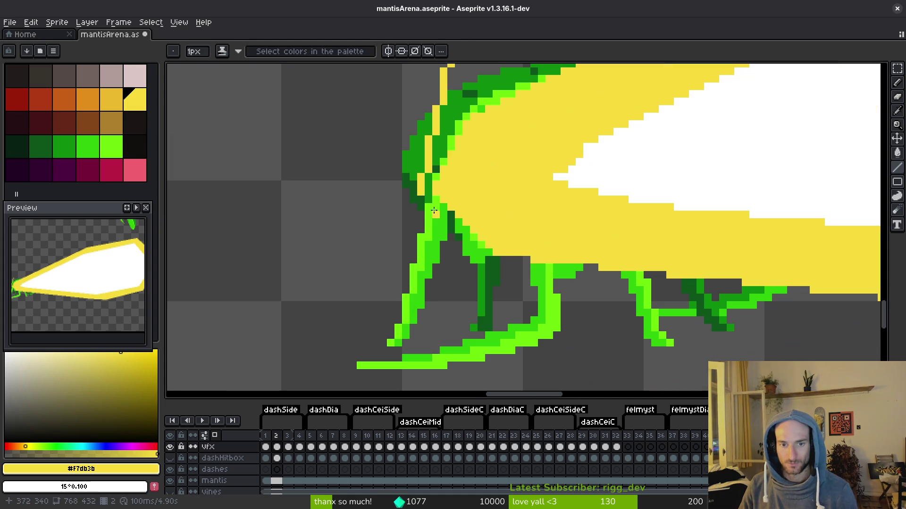
left_click_drag(421, 196, 486, 301)
- Extend the long edge line and add a line from the tip toward the upper right
scroll(488, 305, "down", 4)
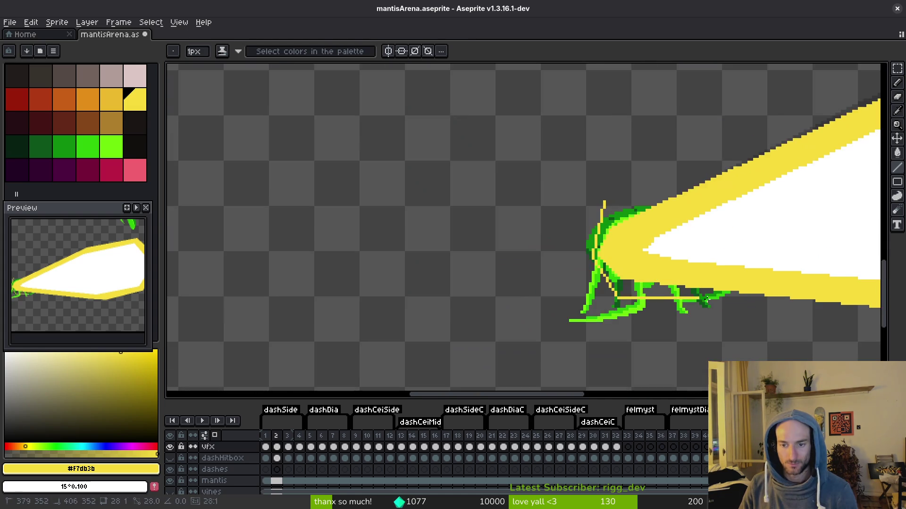
scroll(523, 232, "right", 3)
mouse_move(540, 328)
left_mouse_down()
mouse_move(324, 364)
mouse_move(331, 319)
left_mouse_up()
scroll(330, 316, "up", 3)
scroll(331, 319, "down", 3)
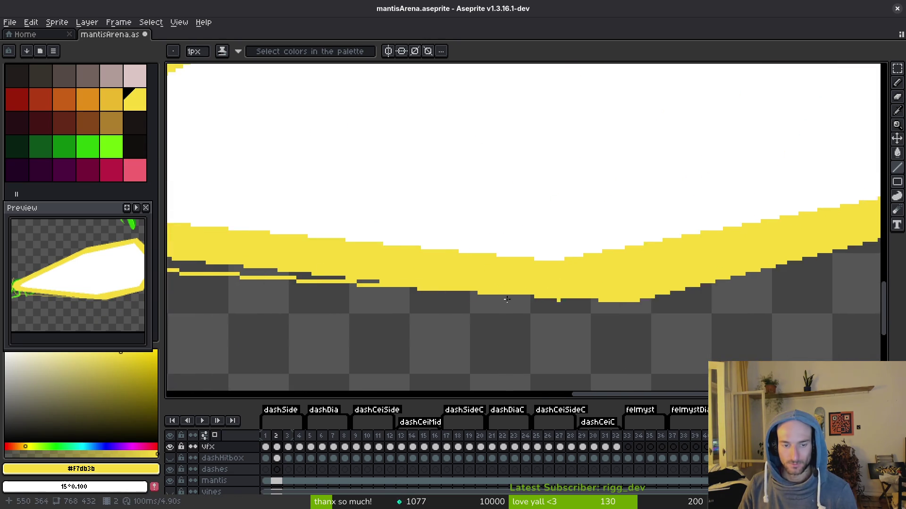
scroll(442, 263, "up", 3)
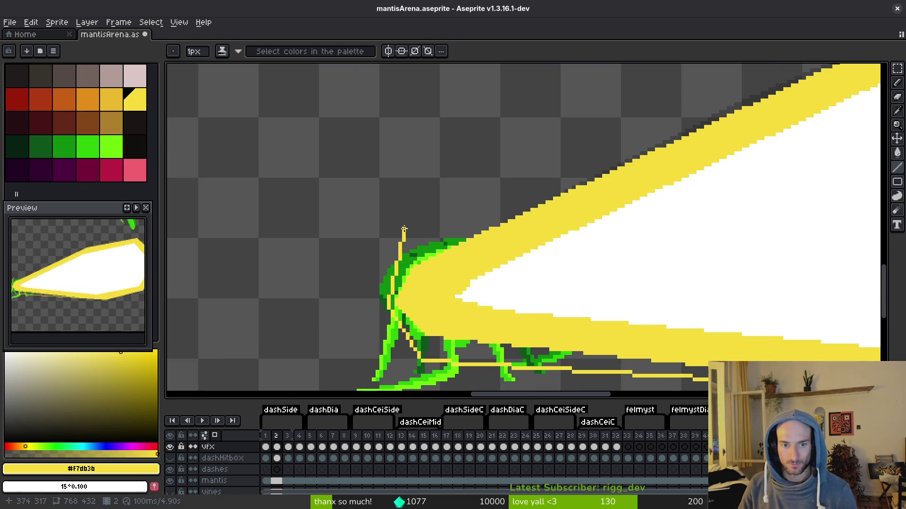
scroll(404, 230, "down", 3)
mouse_move(485, 213)
left_mouse_down()
mouse_move(677, 151)
mouse_move(639, 151)
mouse_move(653, 143)
left_mouse_up()
scroll(677, 151, "up", 3)
scroll(526, 257, "down", 3)
scroll(435, 231, "up", 3)
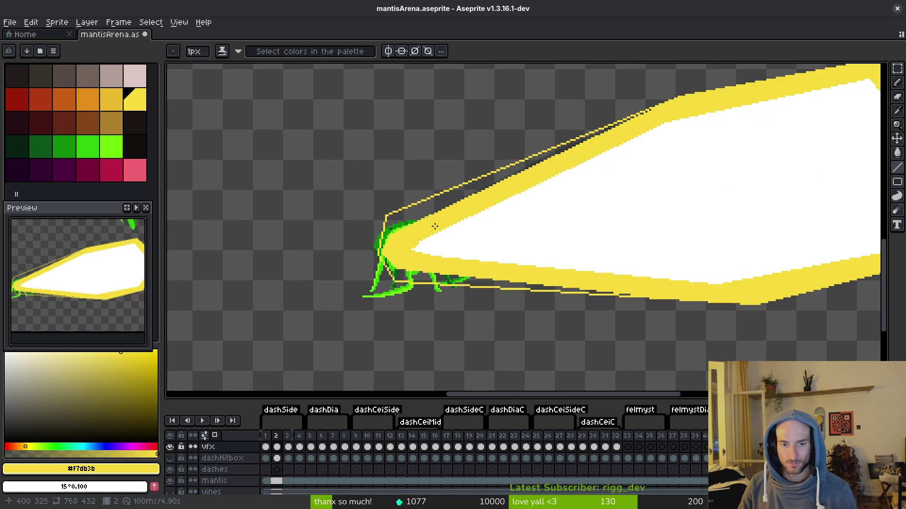
- Fill the gap above the tip and the leftover dark pixel yellow, then save the sprite
key("g")
left_click(414, 216)
scroll(609, 321, "up", 3)
key("b")
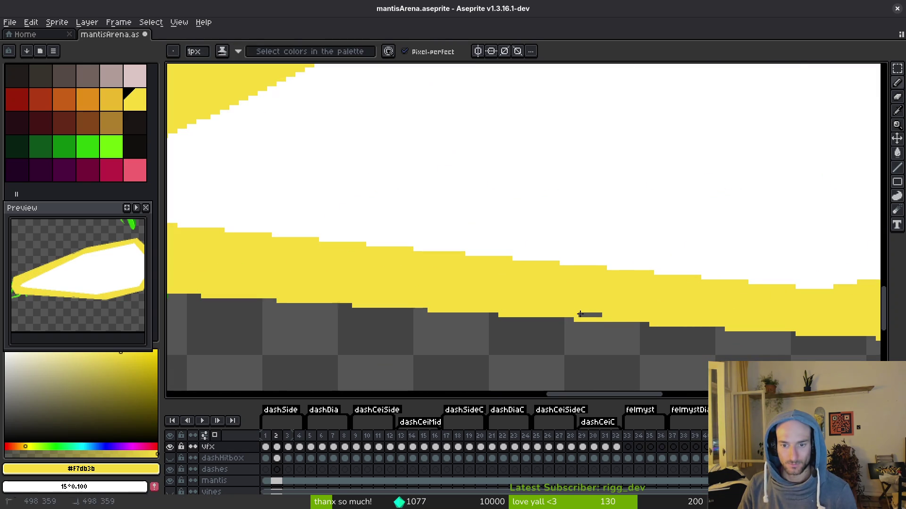
scroll(566, 238, "down", 3)
scroll(667, 202, "up", 3)
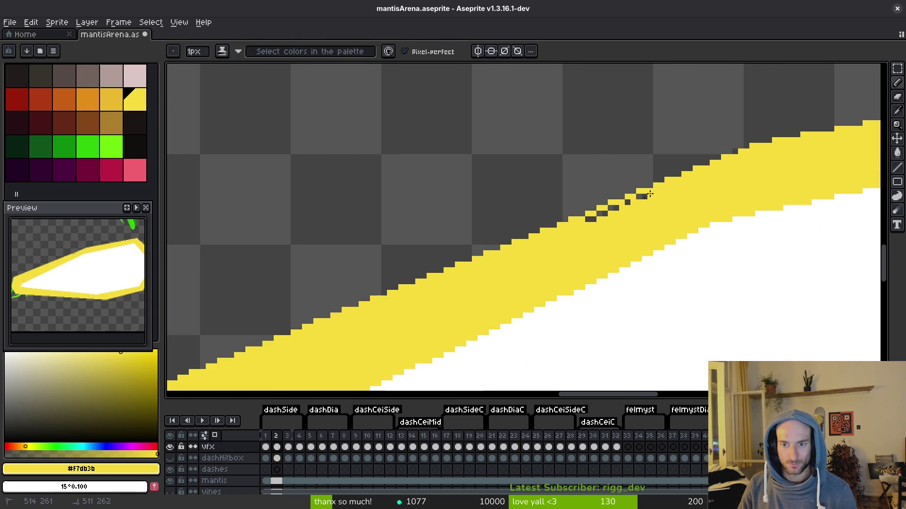
left_click(591, 219)
scroll(595, 264, "down", 5)
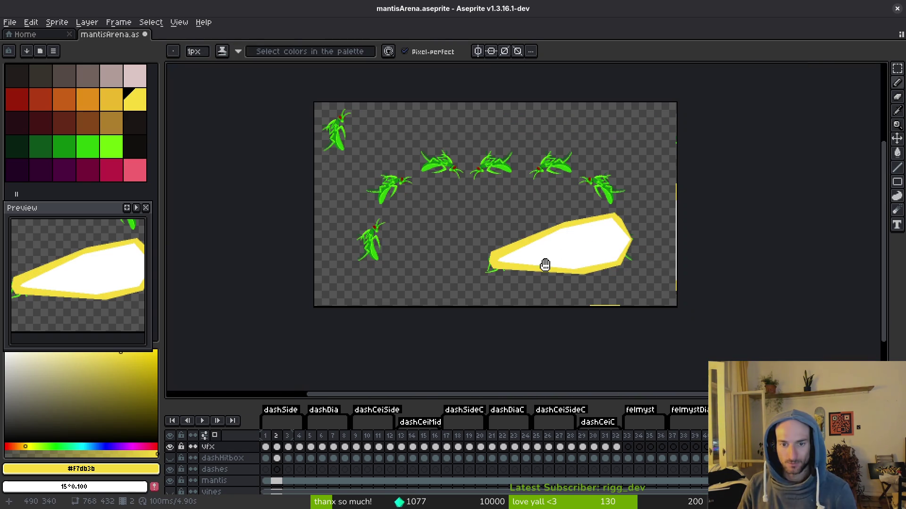
key("ctrl+s")
key("Right")
key("Right")
key("Right")
- Go to frame 6 and draw yellow edge lines out from the mantis leg
key("i")
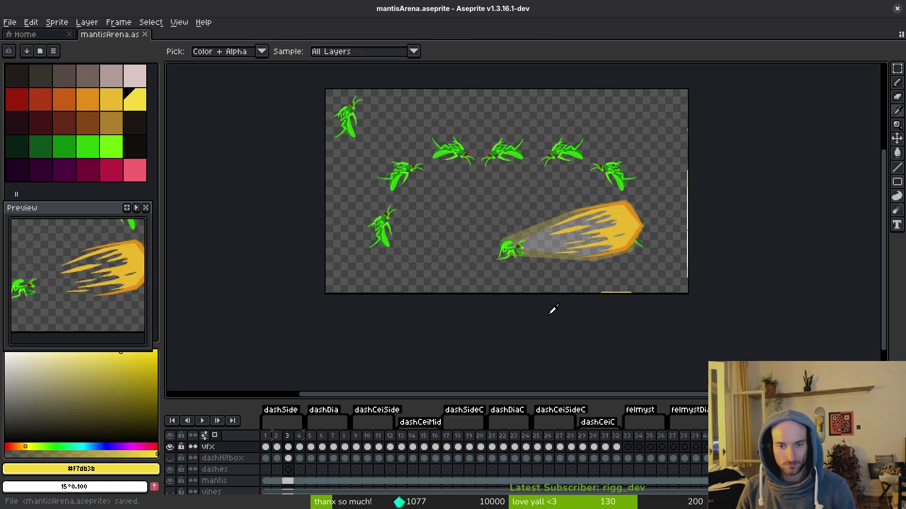
key("Right")
scroll(505, 284, "up", 5)
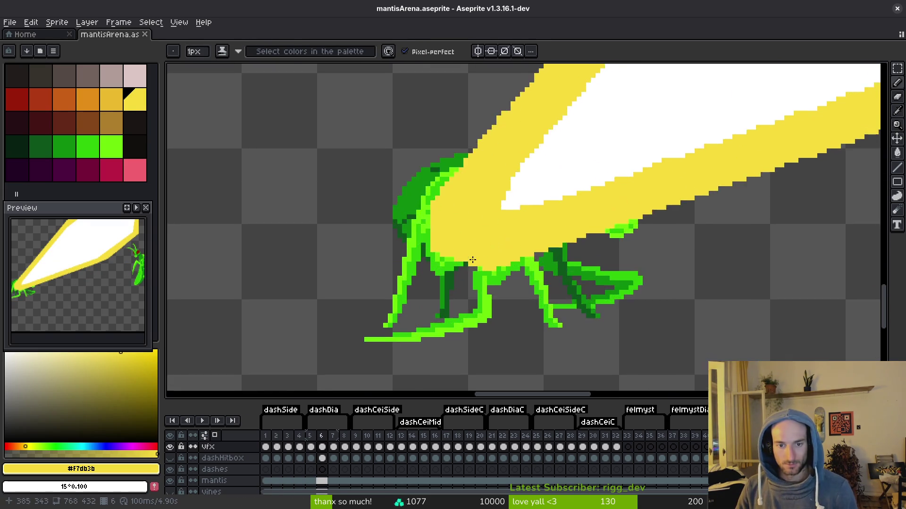
key("l")
scroll(489, 288, "up", 1)
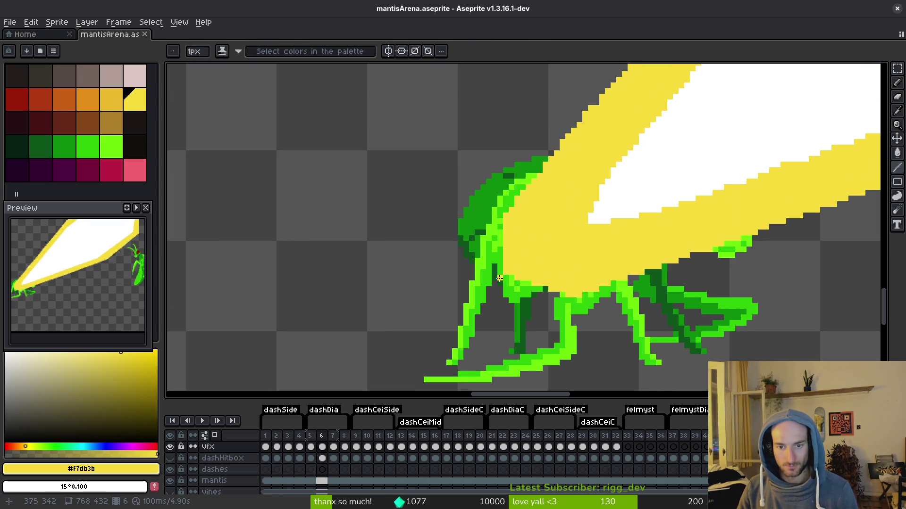
left_click_drag(492, 280, 472, 192)
left_click_drag(497, 282, 590, 328)
scroll(591, 328, "down", 6)
scroll(790, 239, "up", 4)
- Adjust the new edge line's end and draw a long line from the mantis along the slash
mouse_move(790, 239)
left_mouse_down()
mouse_move(837, 194)
mouse_move(852, 192)
left_mouse_up()
scroll(811, 222, "down", 2)
scroll(837, 194, "up", 3)
scroll(485, 323, "down", 3)
scroll(523, 339, "up", 3)
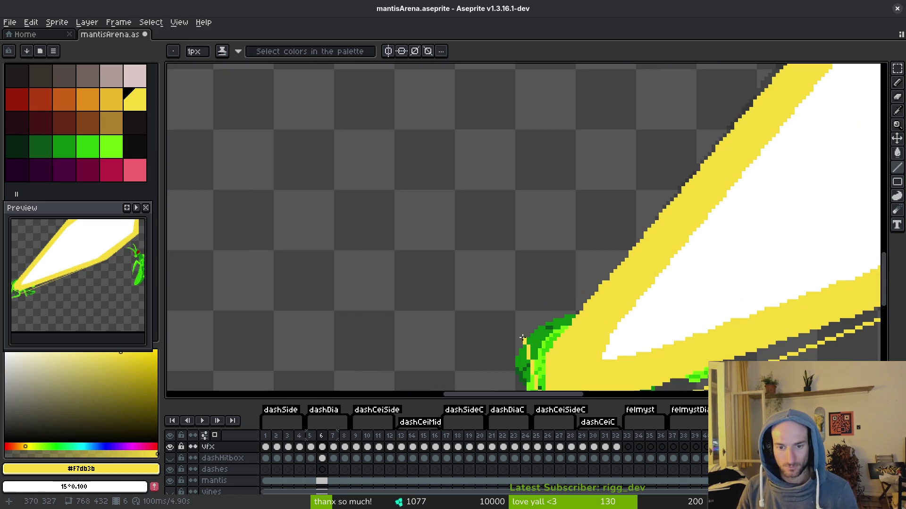
mouse_move(523, 332)
left_mouse_down()
mouse_move(604, 241)
mouse_move(632, 188)
mouse_move(658, 206)
mouse_move(674, 180)
left_mouse_up()
scroll(604, 240, "down", 3)
scroll(598, 241, "up", 2)
scroll(660, 203, "up", 2)
scroll(542, 267, "down", 4)
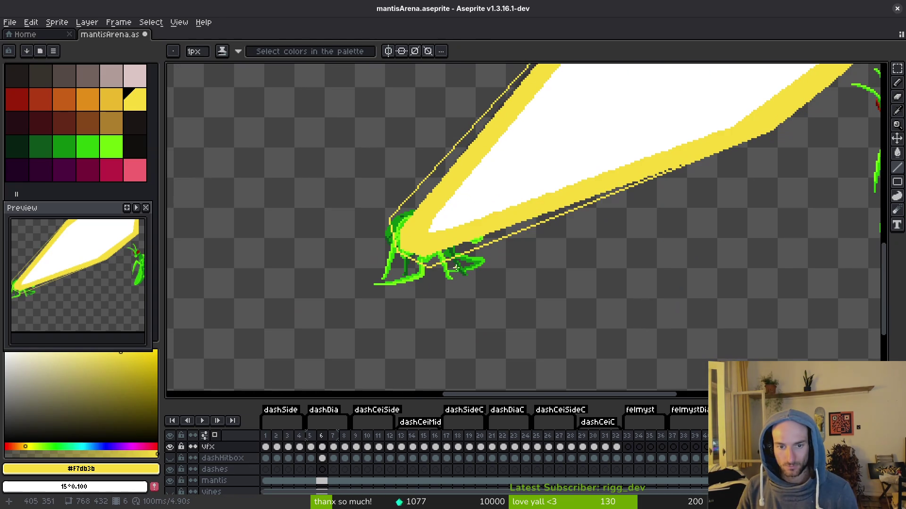
- Flood-fill the gap beside the slash edge with yellow
key("g")
left_click(455, 249)
scroll(586, 216, "up", 4)
key("f")
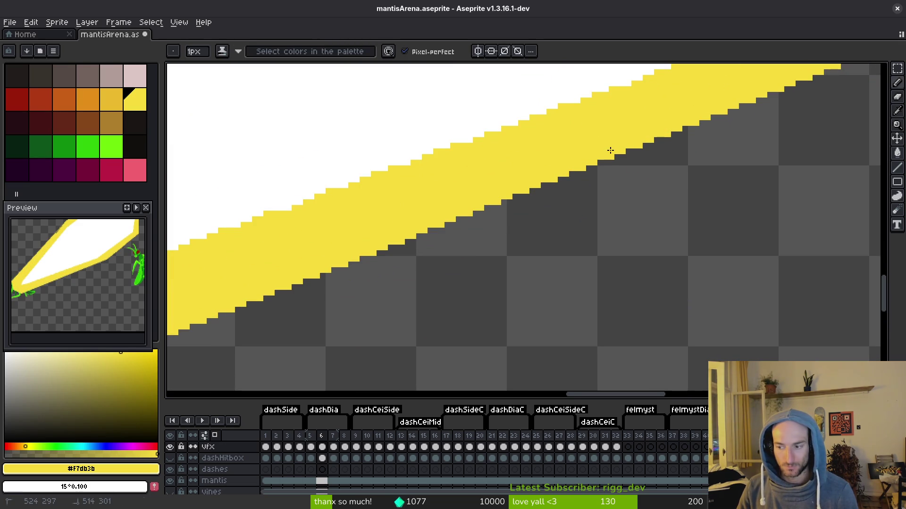
scroll(576, 187, "down", 3)
scroll(495, 198, "up", 5)
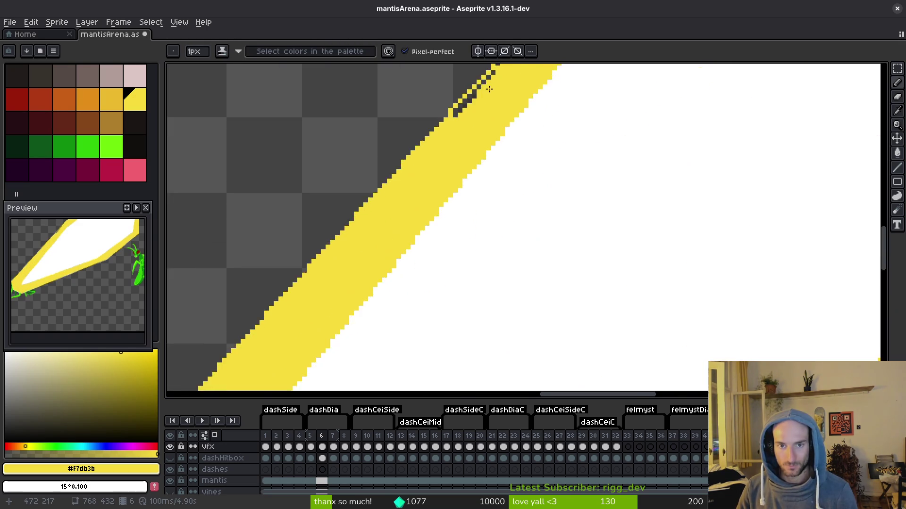
- Fill and paint over the gaps along the stepped slash edge in yellow, then save
key("g")
left_click(488, 170)
key("b")
left_click_drag(498, 152, 532, 118)
mouse_move(542, 113)
left_mouse_down()
mouse_move(499, 212)
mouse_move(503, 190)
mouse_move(542, 149)
left_mouse_up()
scroll(547, 166, "down", 2)
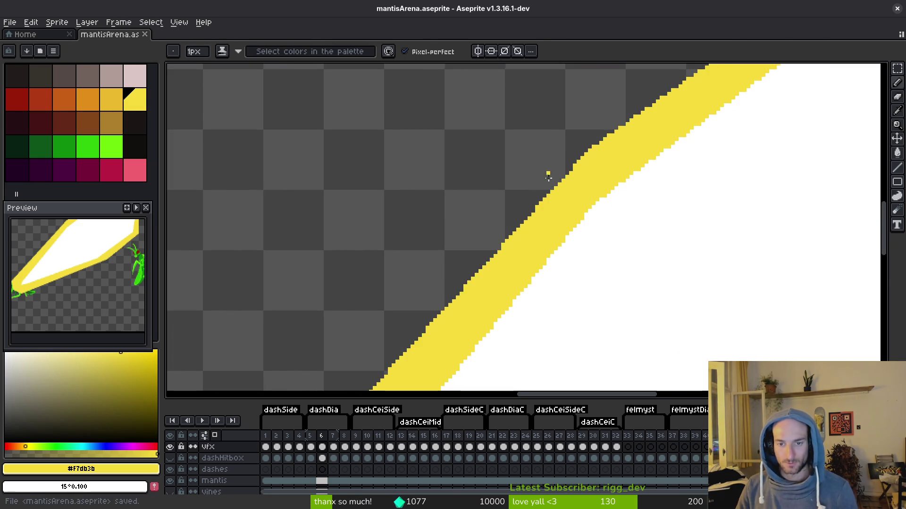
key("ctrl+s")
scroll(537, 230, "down", 2)
key("Right")
key("Right")
key("Right")
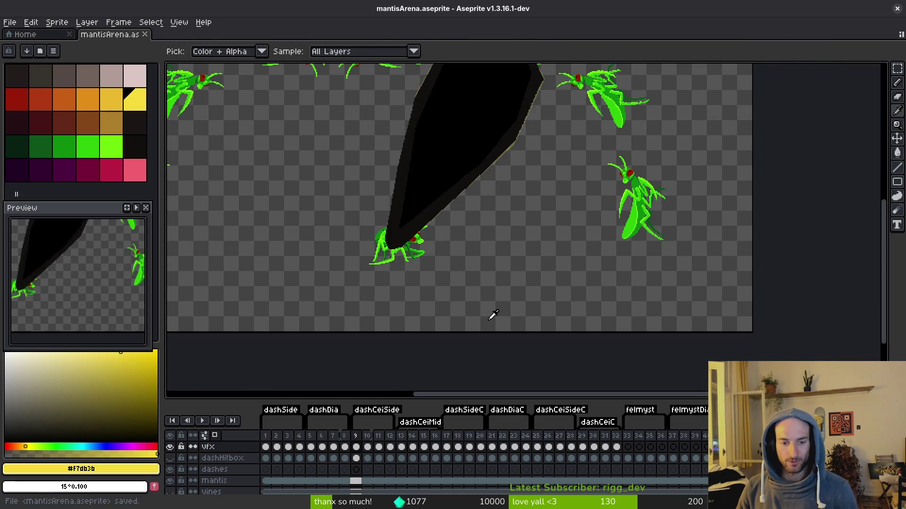
- On frame 10, draw yellow lines from the slash across and along the mantis
left_click_drag(414, 279, 495, 295)
scroll(496, 296, "up", 3)
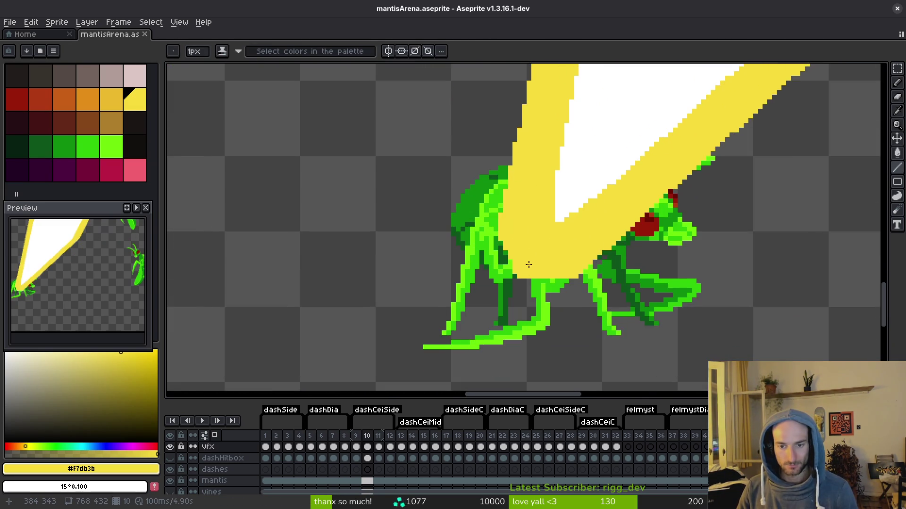
scroll(514, 308, "down", 2)
scroll(514, 308, "up", 2)
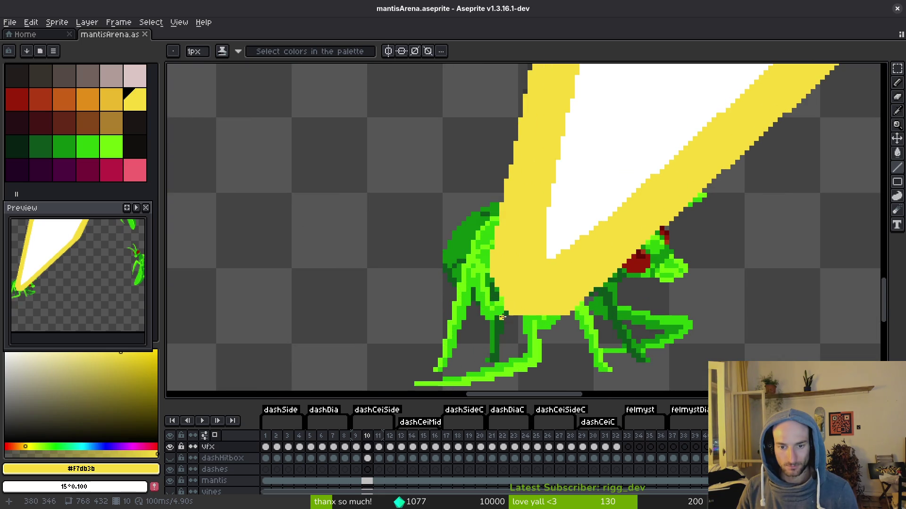
left_click_drag(506, 314, 455, 257)
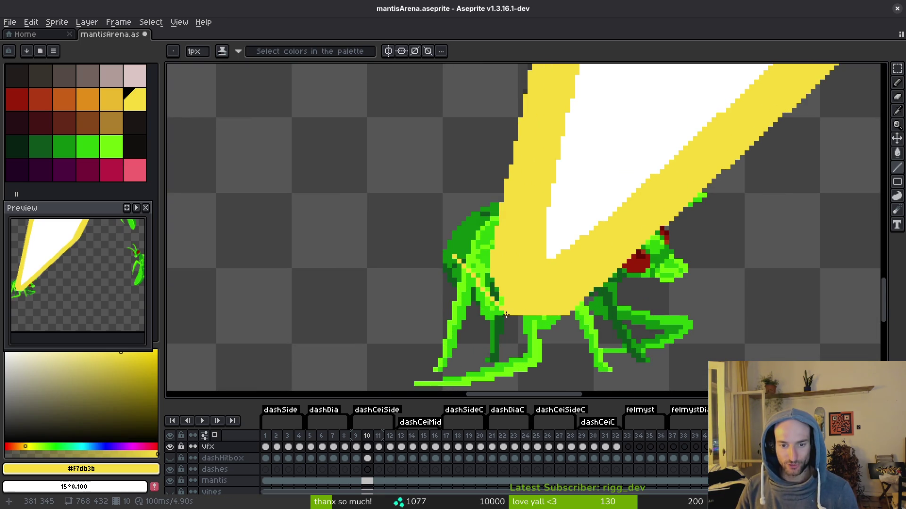
left_click_drag(507, 313, 615, 327)
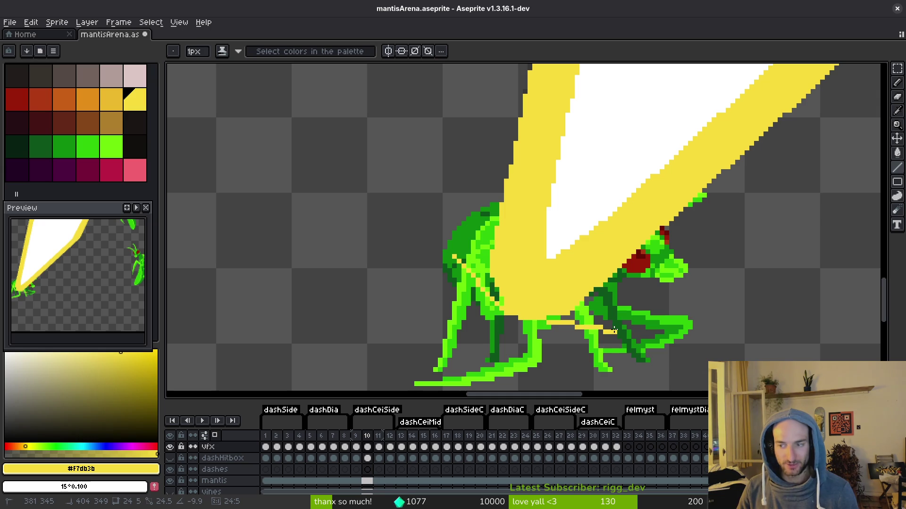
left_click_drag(614, 329, 616, 329)
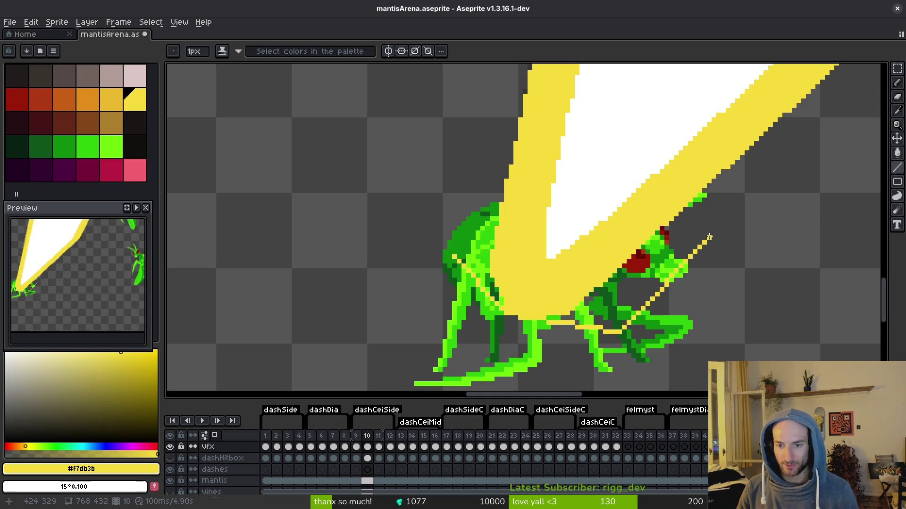
mouse_move(510, 315)
left_mouse_down()
mouse_move(606, 327)
mouse_move(596, 331)
left_mouse_up()
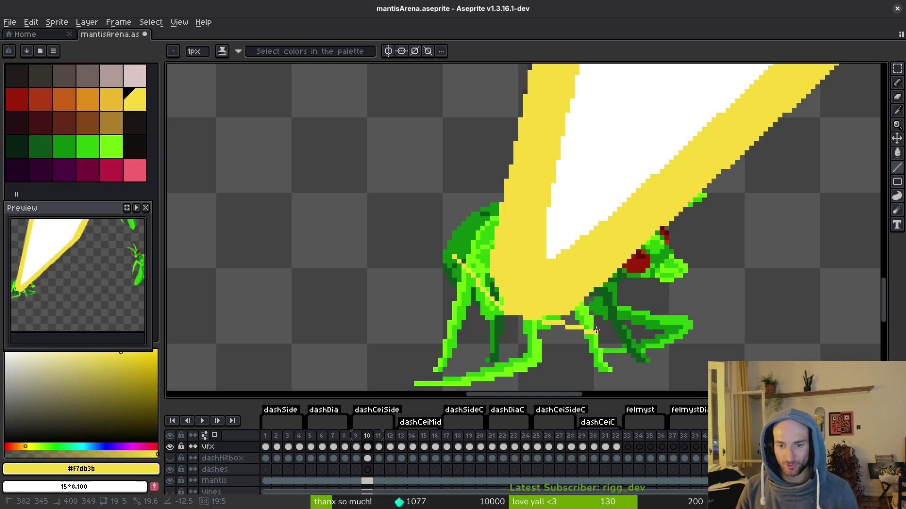
- Draw straight yellow lines along the slash's lower edge and the beam edge
scroll(610, 324, "down", 3)
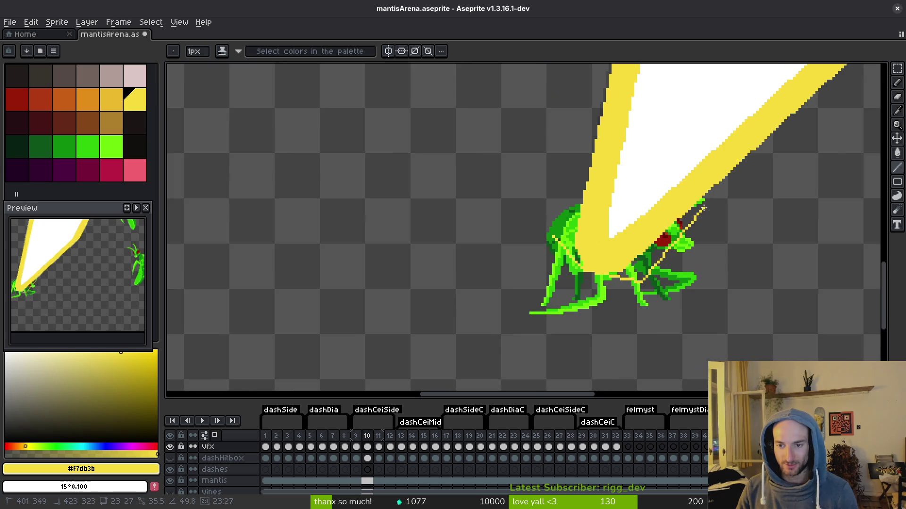
scroll(830, 94, "up", 5)
left_click_drag(611, 324, 859, 69)
scroll(755, 165, "down", 2)
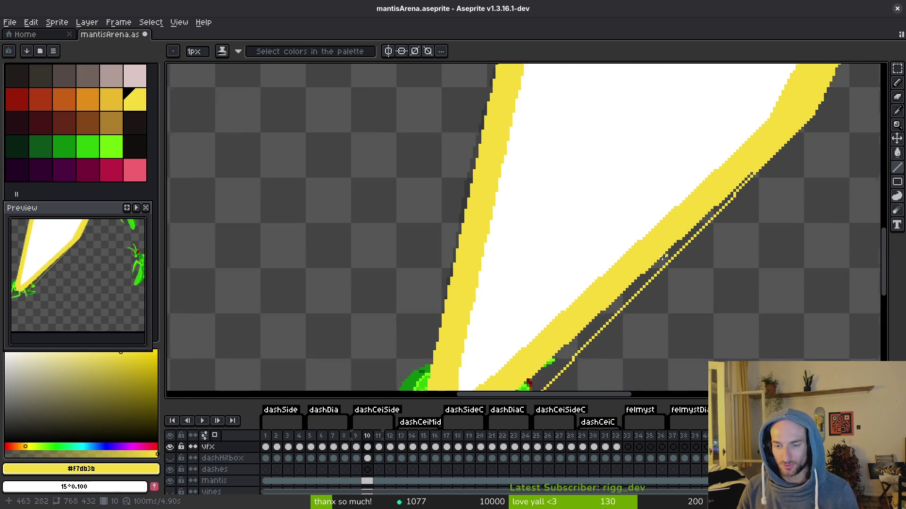
scroll(651, 244, "up", 2)
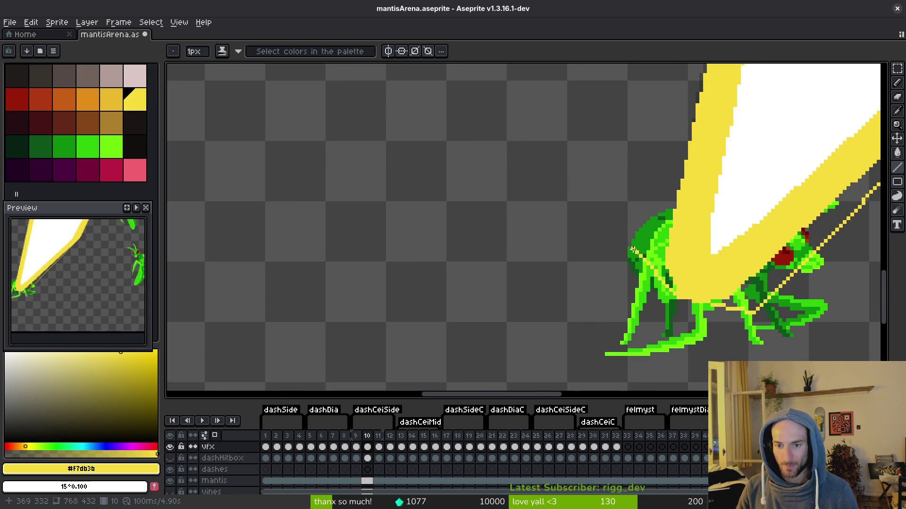
scroll(633, 250, "down", 2)
scroll(670, 283, "up", 2)
mouse_move(660, 392)
left_mouse_down()
mouse_move(708, 162)
mouse_move(730, 130)
left_mouse_up()
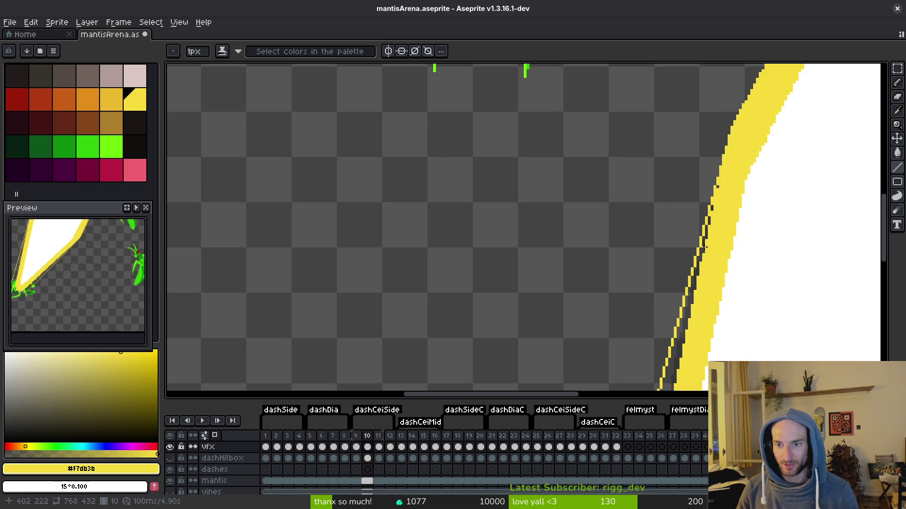
scroll(717, 212, "down", 2)
scroll(704, 308, "up", 3)
- Fill the gap beside the beam edge, paint the stair-step dark pixels yellow, and save
key("g")
left_click(701, 302)
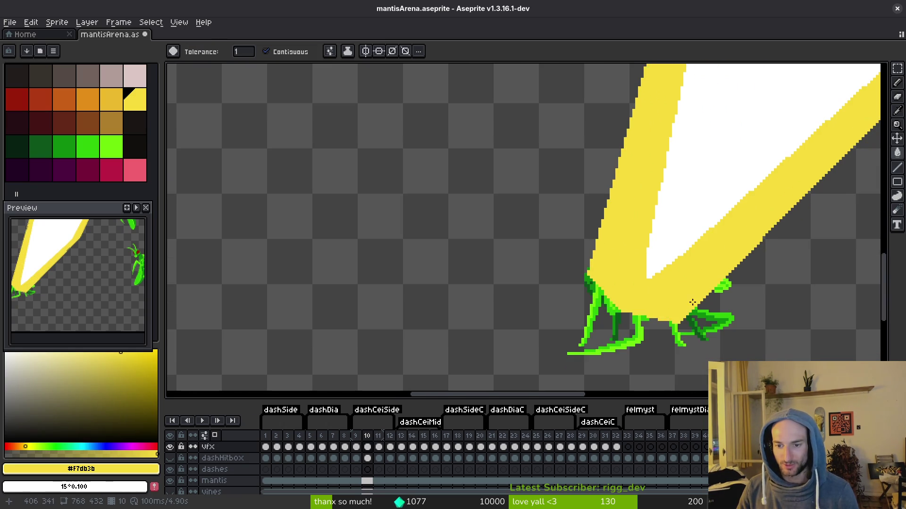
scroll(711, 249, "down", 2)
scroll(660, 248, "up", 4)
key("b")
scroll(654, 245, "up", 2)
left_click_drag(618, 307, 691, 231)
scroll(661, 250, "down", 2)
scroll(589, 262, "down", 1)
scroll(443, 250, "up", 1)
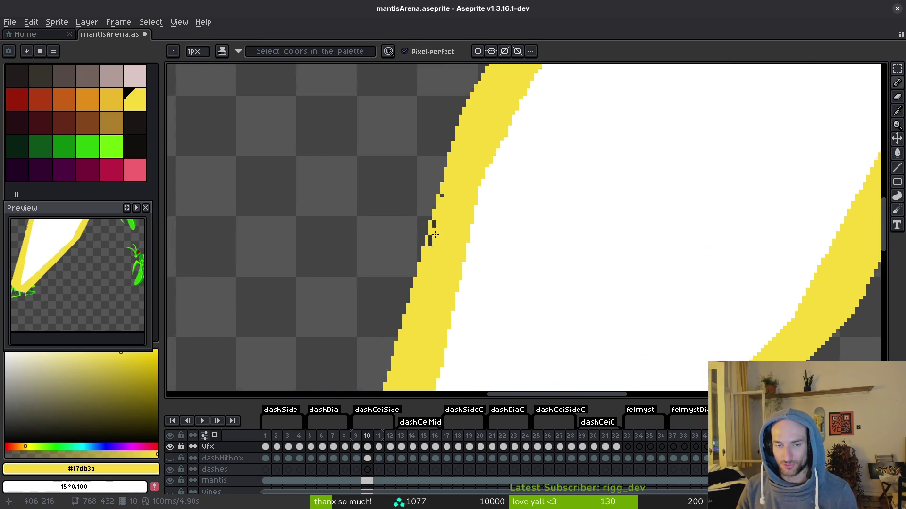
scroll(439, 254, "up", 1)
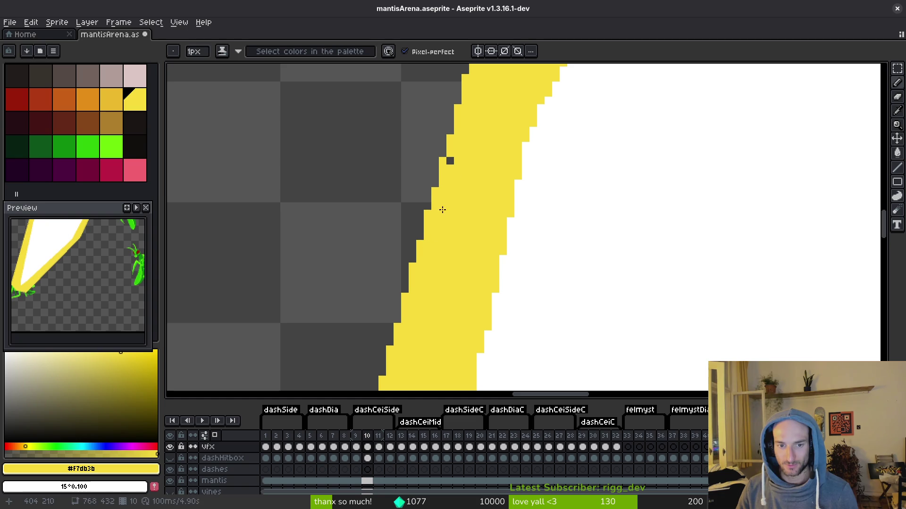
scroll(544, 154, "down", 1)
key("ctrl+s")
- Draw a straight line from the beam toward the mantis and fill the dark pocket above it yellow
scroll(615, 246, "down", 3)
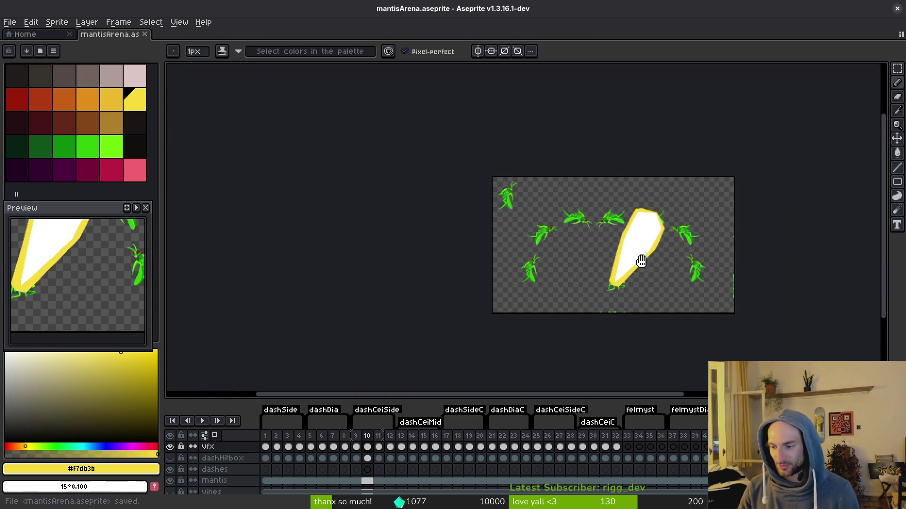
scroll(615, 246, "up", 1)
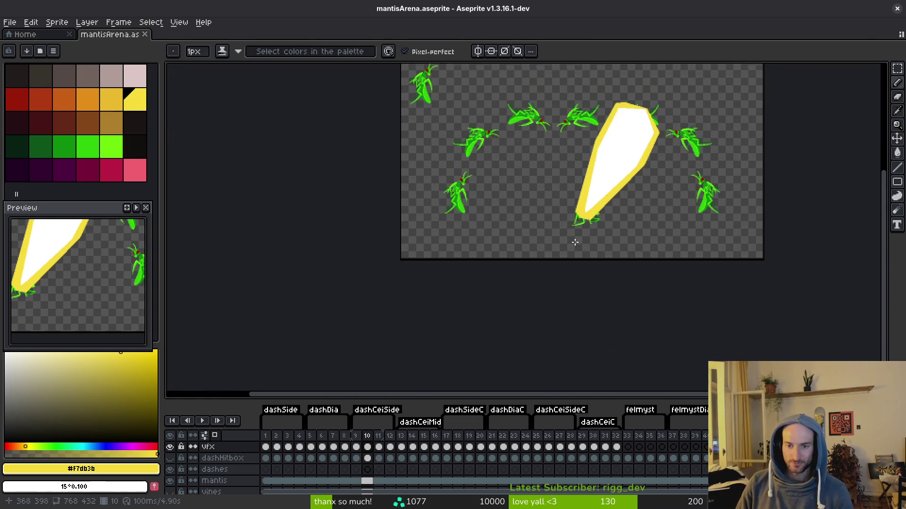
scroll(584, 222, "up", 3)
scroll(610, 217, "down", 3)
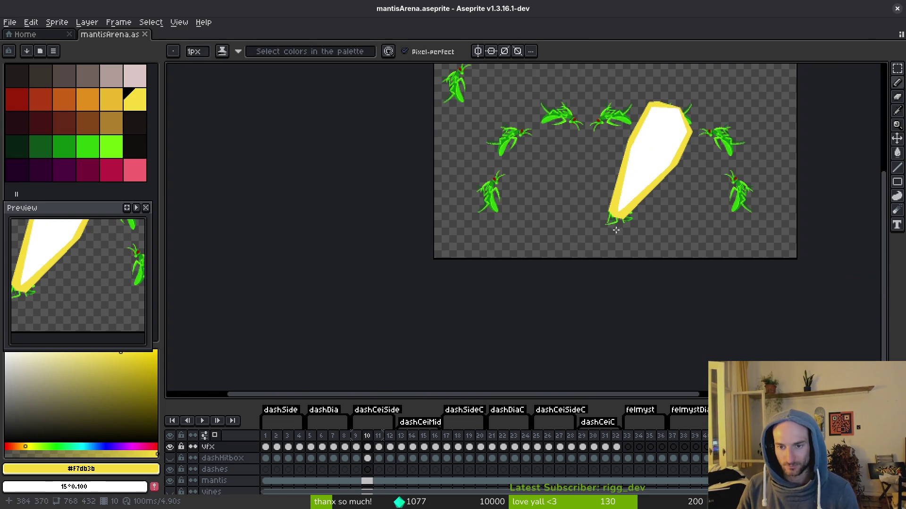
scroll(619, 227, "up", 4)
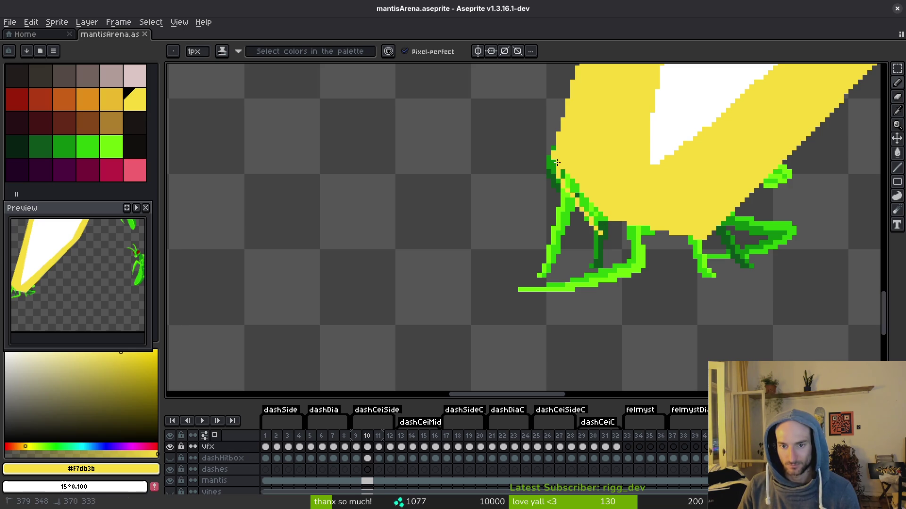
mouse_move(559, 166)
left_mouse_down()
mouse_move(599, 236)
mouse_move(713, 240)
mouse_move(700, 239)
left_mouse_up()
key("g")
left_click(614, 229)
scroll(613, 229, "up", 3)
key("b")
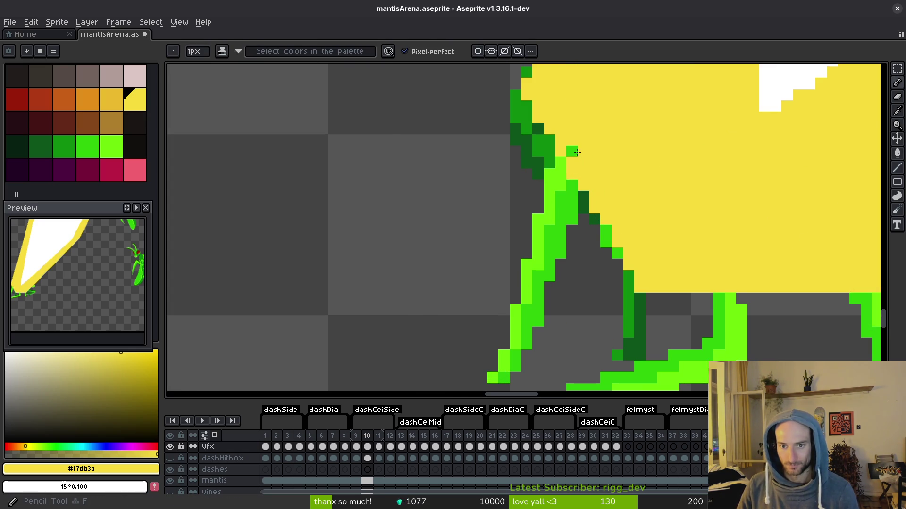
scroll(679, 238, "down", 4)
scroll(679, 238, "up", 3)
- Draw a yellow line up the beam's left side and save the file again
key("l")
left_click_drag(653, 235, 585, 115)
scroll(584, 115, "down", 4)
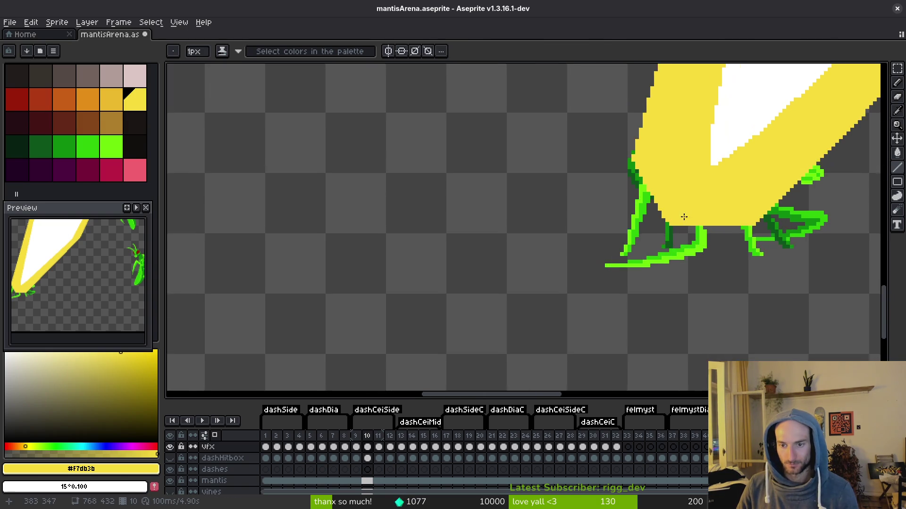
key("ctrl+s")
scroll(575, 290, "up", 4)
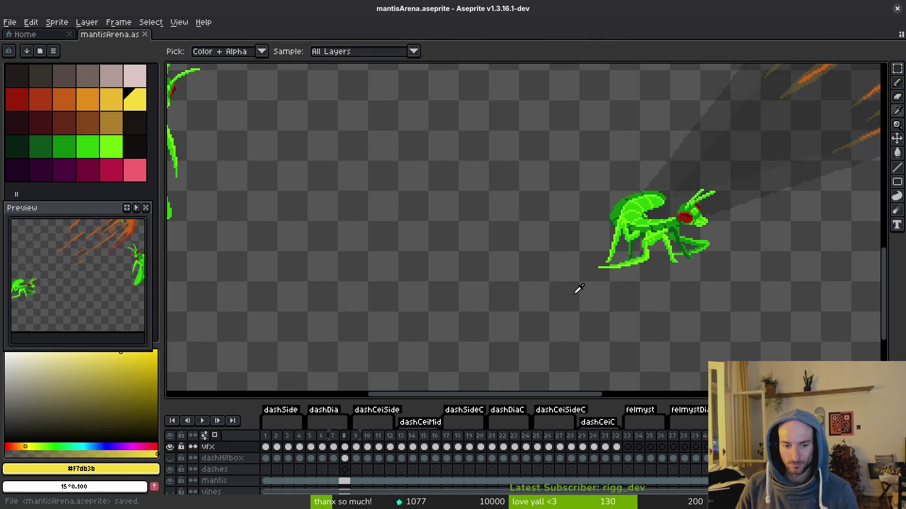
- On frame 6, redraw the mantis's front edge and bucket-fill the dark edge pixels yellow
scroll(664, 241, "down", 3)
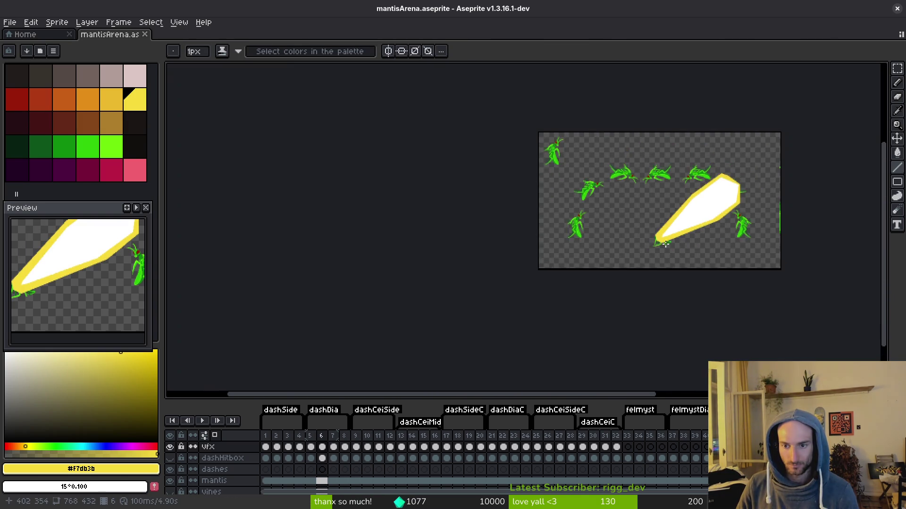
scroll(603, 242, "up", 4)
left_click_drag(595, 234, 593, 205)
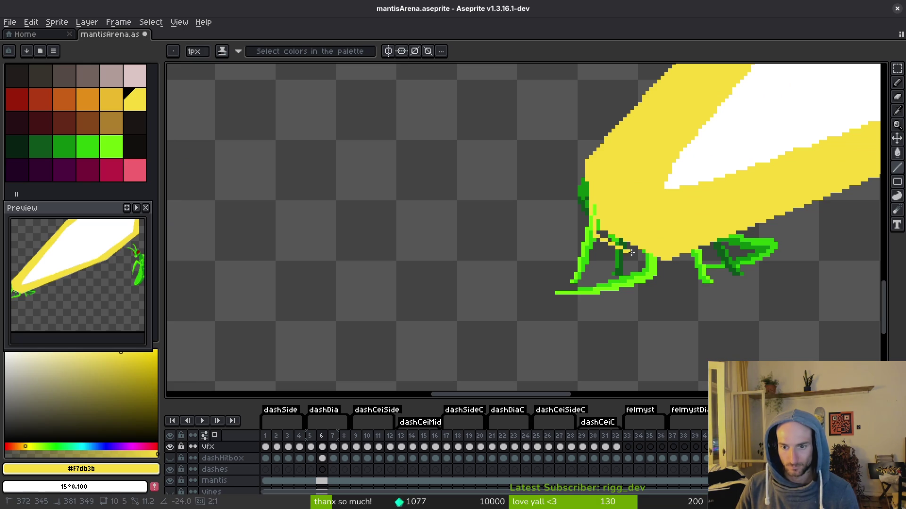
scroll(615, 239, "up", 2)
key("g")
left_click(592, 231)
left_click(566, 223)
left_click(552, 174)
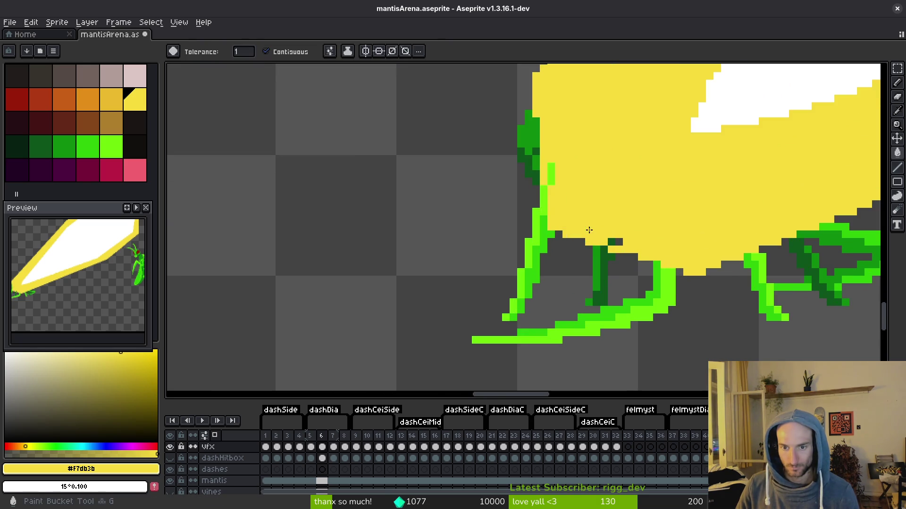
left_click(611, 241)
scroll(618, 241, "down", 2)
key("i")
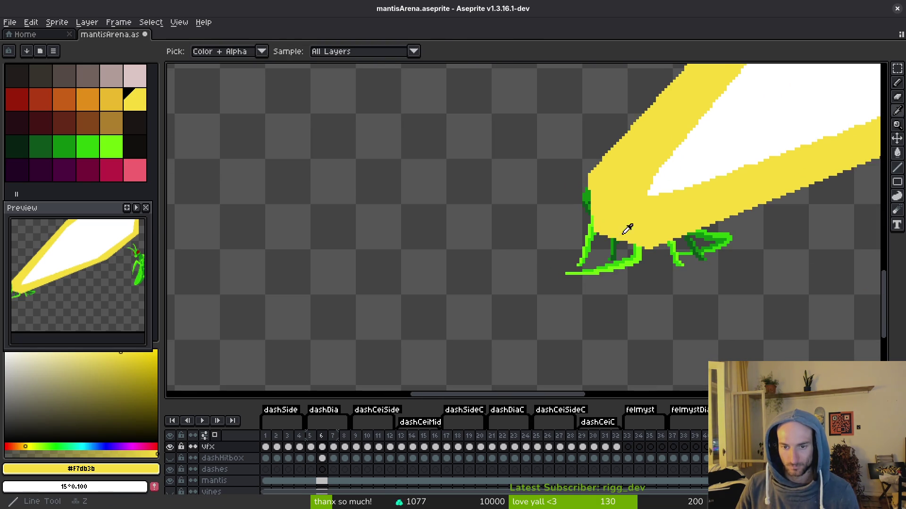
- On frame 2, draw a yellow line down the slash's left edge, save, and preview the animation
key("comma")
key("b")
key("comma")
key("comma")
key("comma")
key("l")
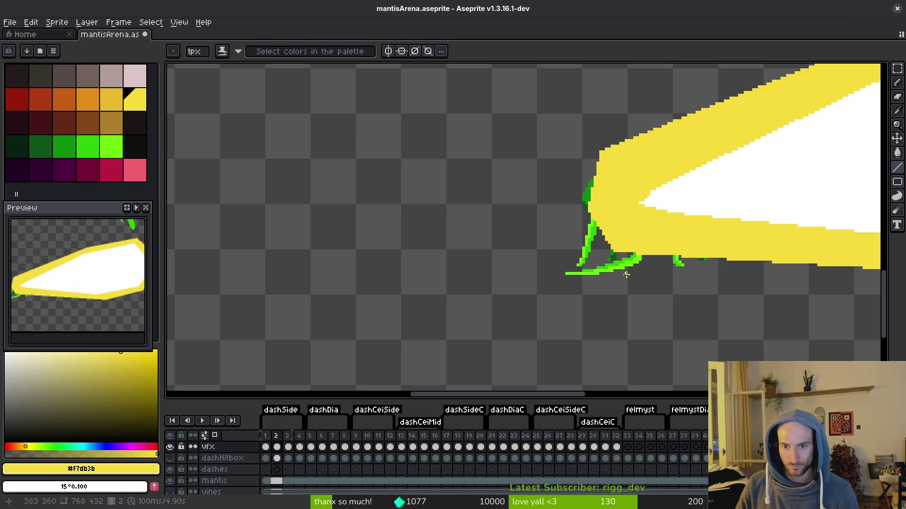
scroll(596, 160, "up", 2)
mouse_move(593, 143)
left_mouse_down()
mouse_move(561, 237)
mouse_move(622, 305)
left_mouse_up()
key("b")
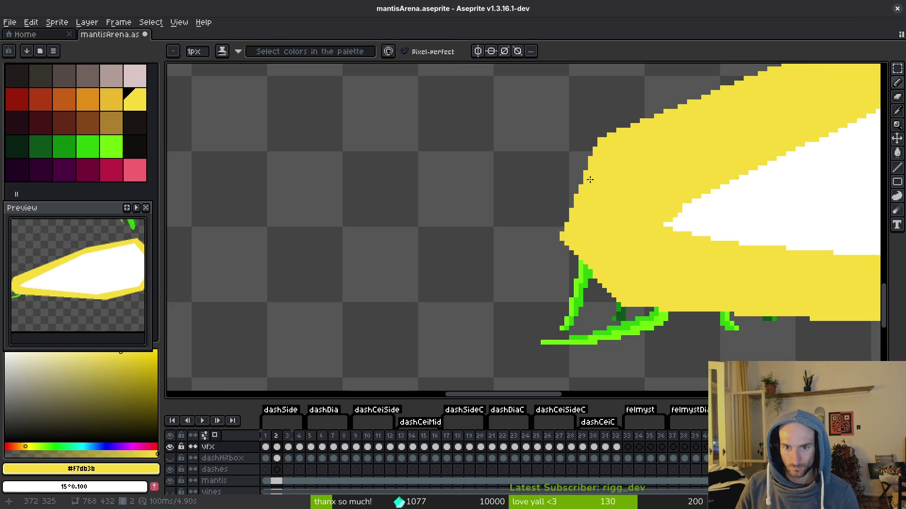
scroll(607, 228, "down", 5)
key("ctrl+s")
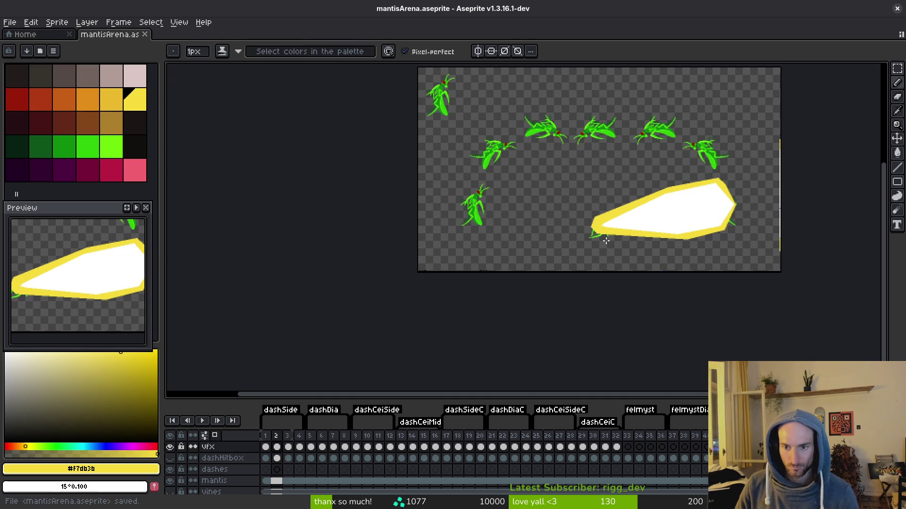
key("Return")
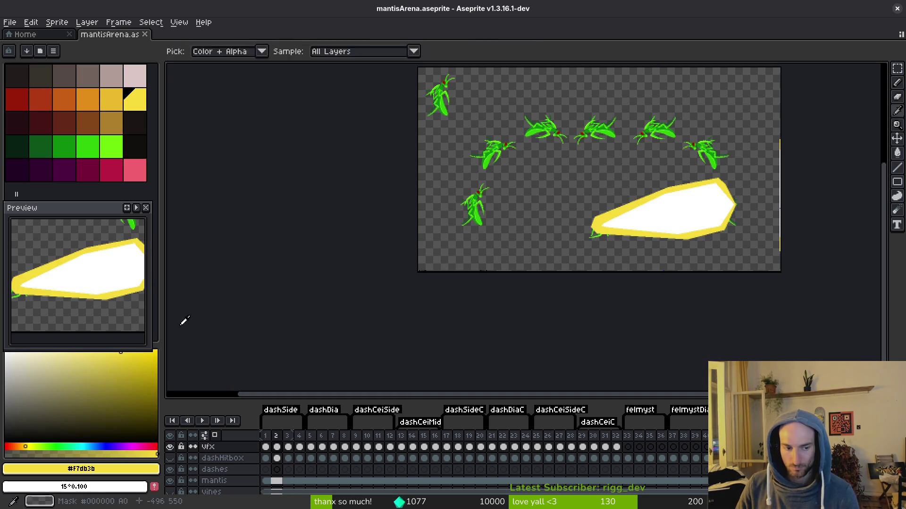
left_click(137, 208)
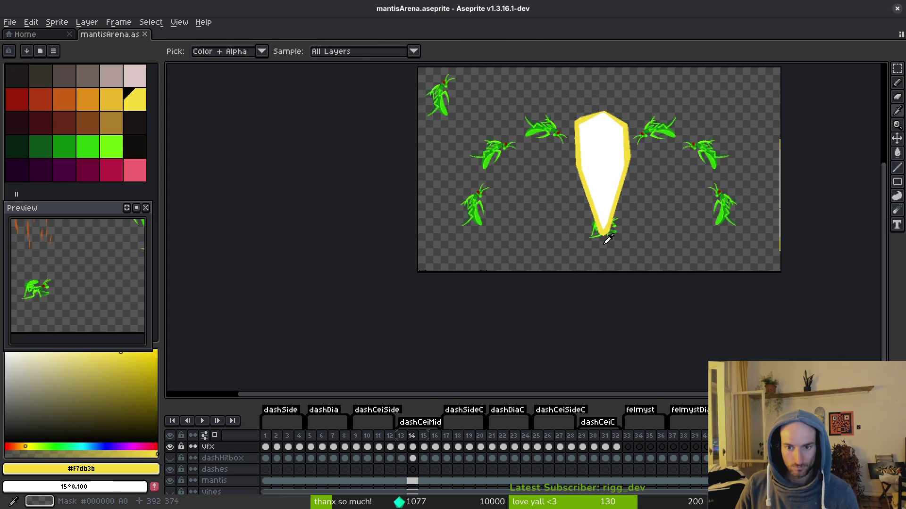
- On frame 14, draw yellow lines from the V tip along its left and lower-right edges
scroll(609, 234, "up", 6)
left_click(567, 253)
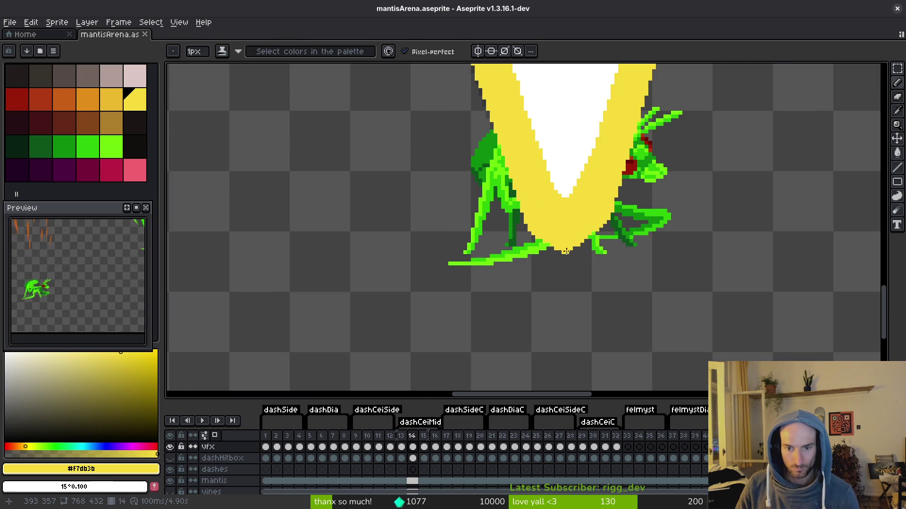
left_click_drag(628, 215, 636, 215)
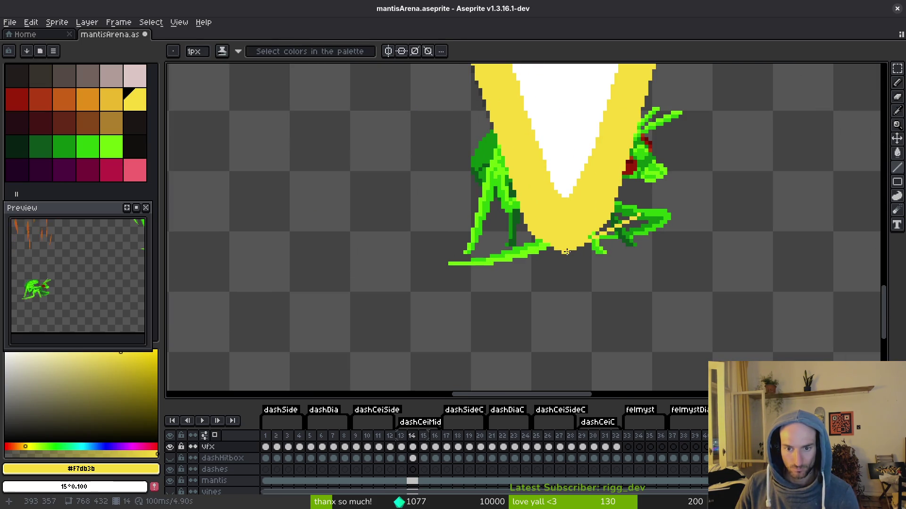
mouse_move(564, 252)
left_mouse_down()
mouse_move(498, 226)
mouse_move(441, 101)
left_mouse_up()
scroll(493, 207, "down", 3)
scroll(467, 156, "up", 5)
scroll(605, 135, "down", 3)
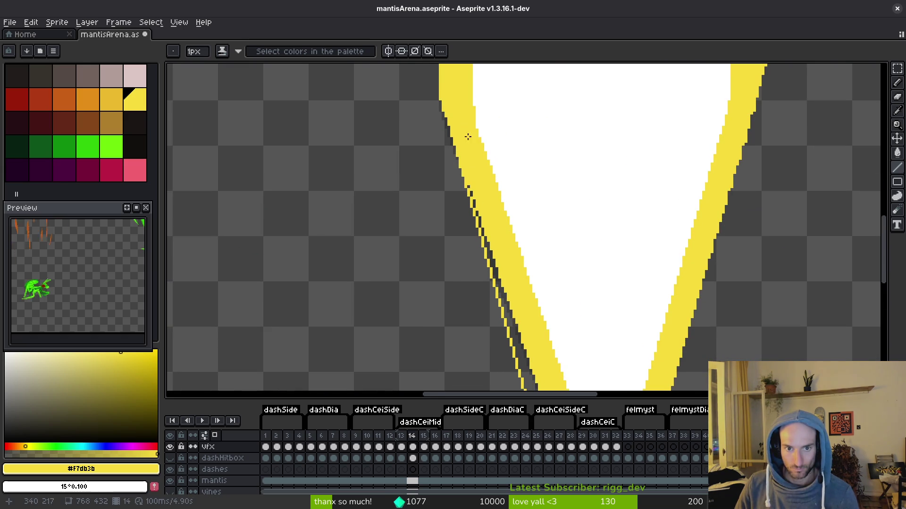
scroll(575, 302, "up", 4)
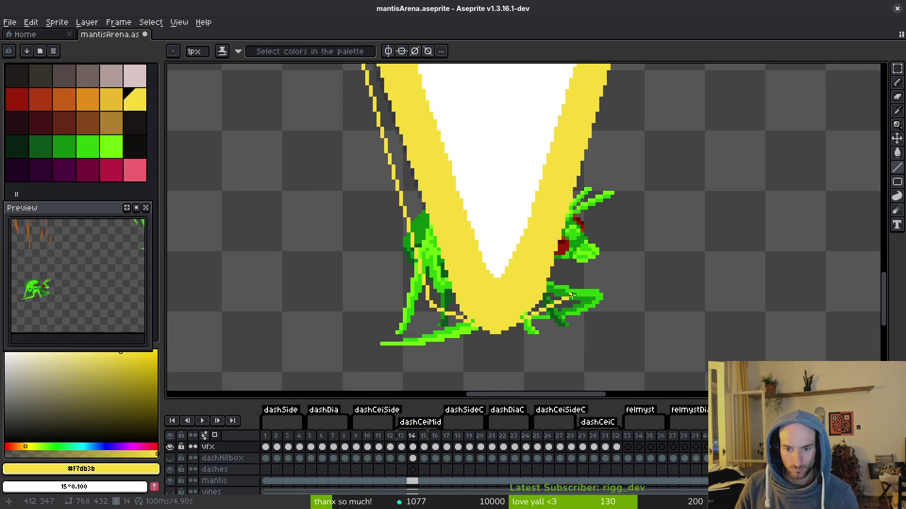
scroll(571, 296, "down", 3)
scroll(548, 375, "up", 3)
left_click_drag(548, 375, 605, 130)
scroll(557, 226, "down", 1)
- Bucket-fill the gaps along both V edges yellow and save the sprite file
key("g")
left_click(566, 283)
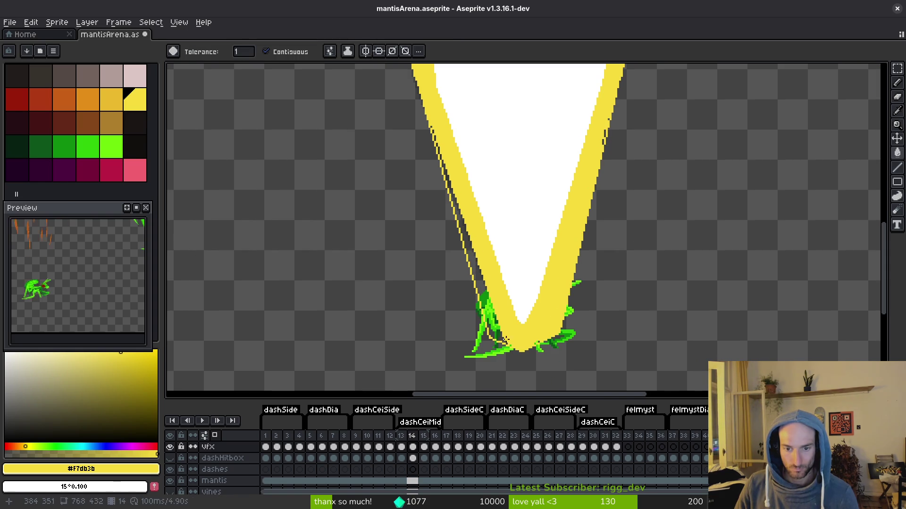
left_click(506, 335)
scroll(506, 335, "up", 2)
key("f")
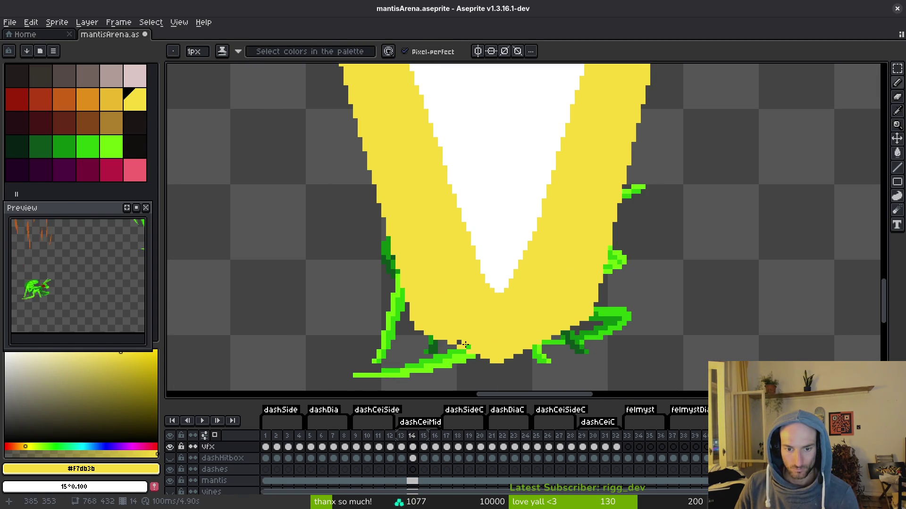
scroll(460, 342, "down", 2)
scroll(439, 203, "up", 2)
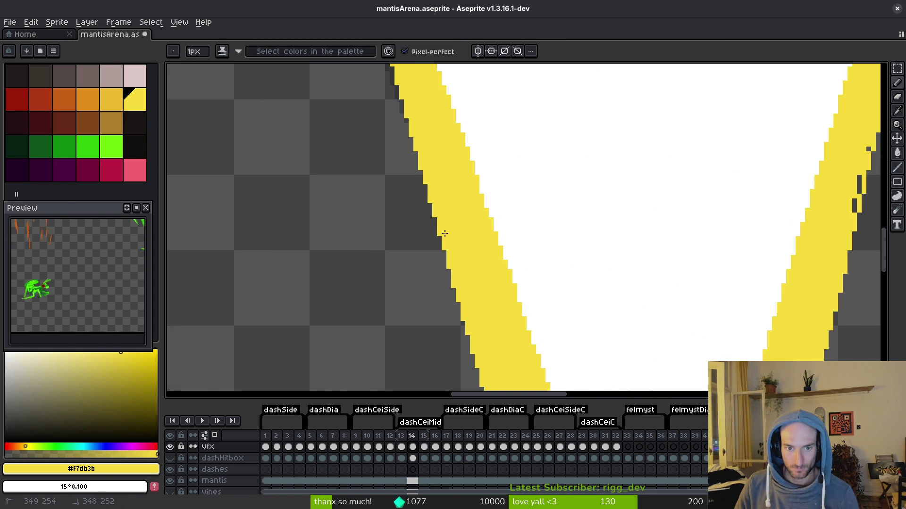
scroll(445, 240, "down", 2)
scroll(645, 231, "up", 3)
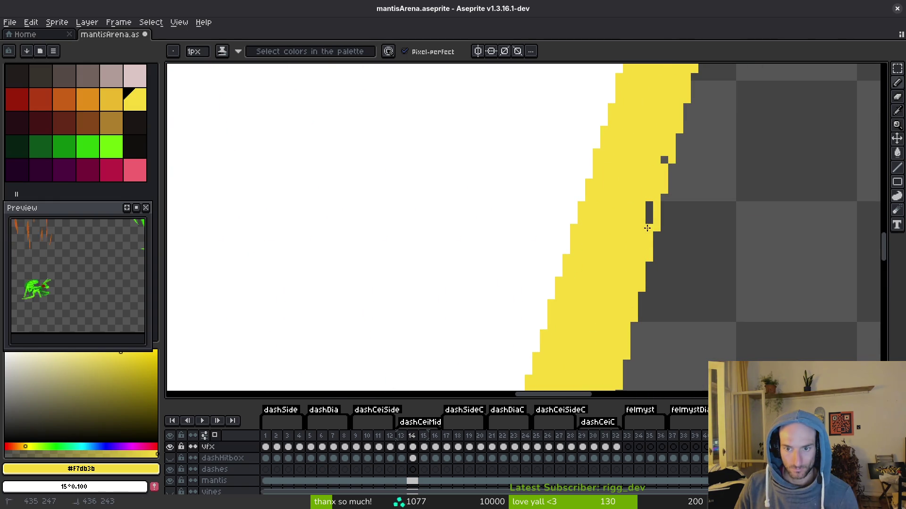
scroll(626, 218, "down", 2)
key("ctrl+s")
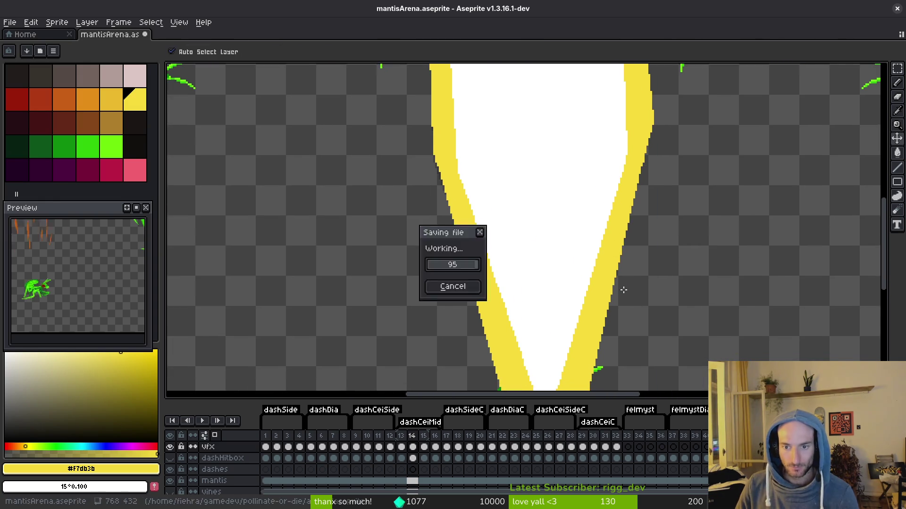
scroll(623, 293, "down", 2)
scroll(605, 287, "up", 2)
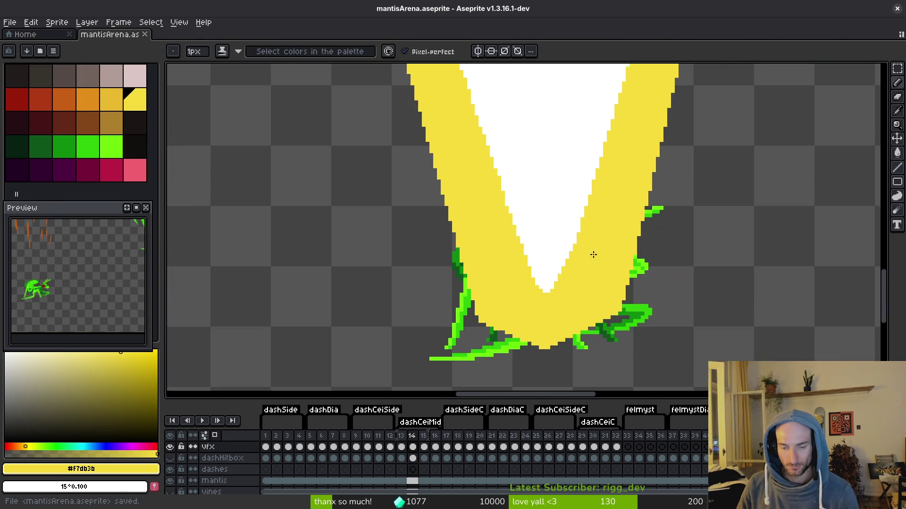
- Erase along frame 18's slash upper-right edge, right tip and lower-right edge to narrow the tip
scroll(606, 286, "down", 3)
scroll(538, 299, "down", 1)
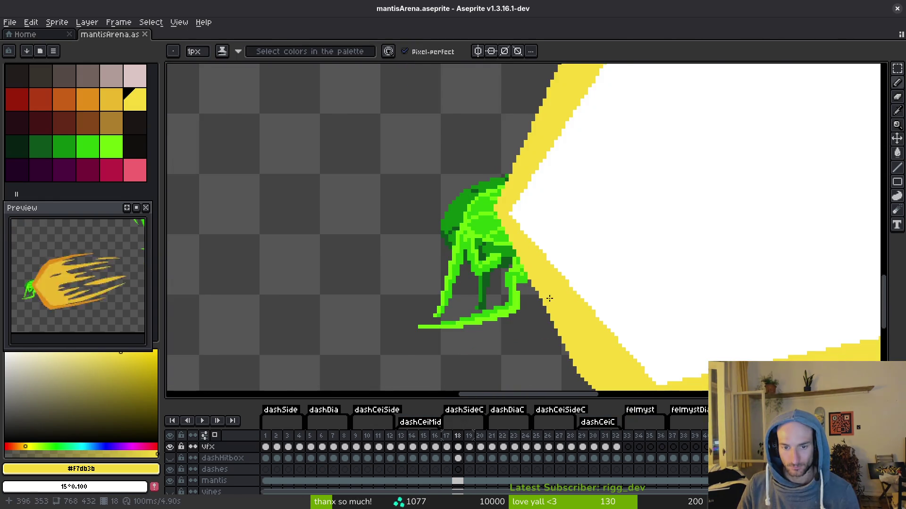
scroll(497, 259, "down", 4)
scroll(708, 227, "up", 4)
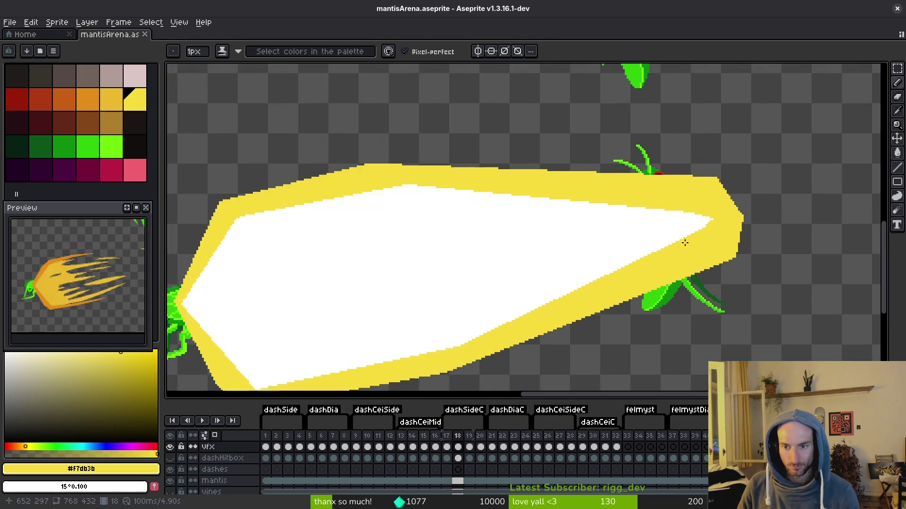
scroll(550, 273, "up", 1)
scroll(572, 270, "down", 1)
scroll(572, 269, "down", 1)
scroll(566, 272, "up", 1)
scroll(561, 266, "up", 1)
scroll(566, 260, "down", 1)
scroll(661, 226, "up", 2)
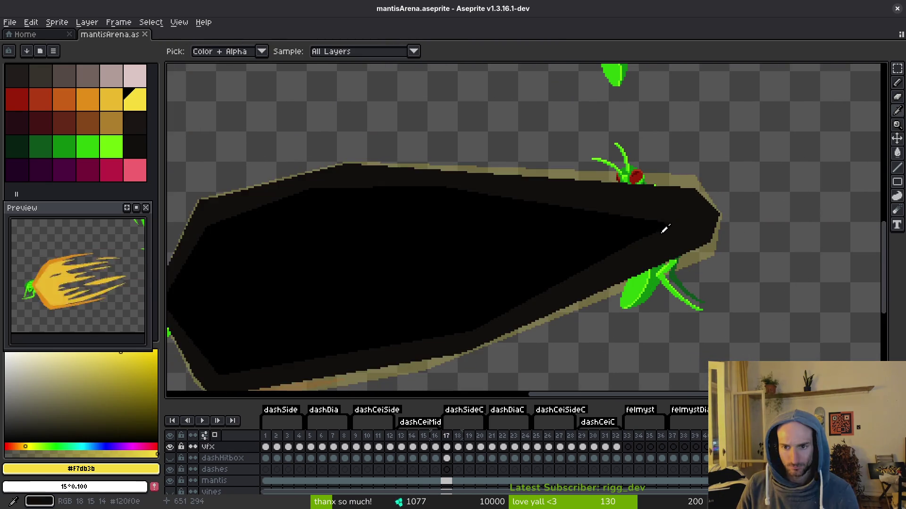
scroll(663, 243, "down", 2)
scroll(713, 218, "up", 2)
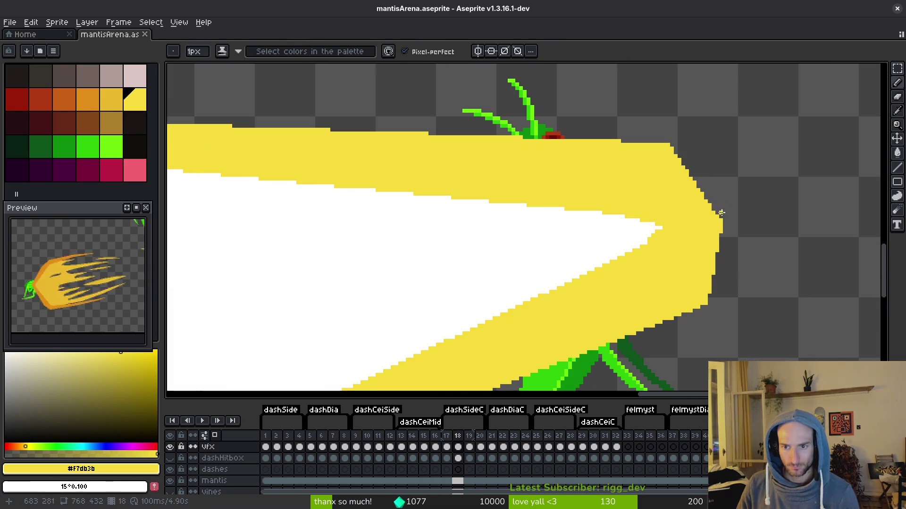
key("e")
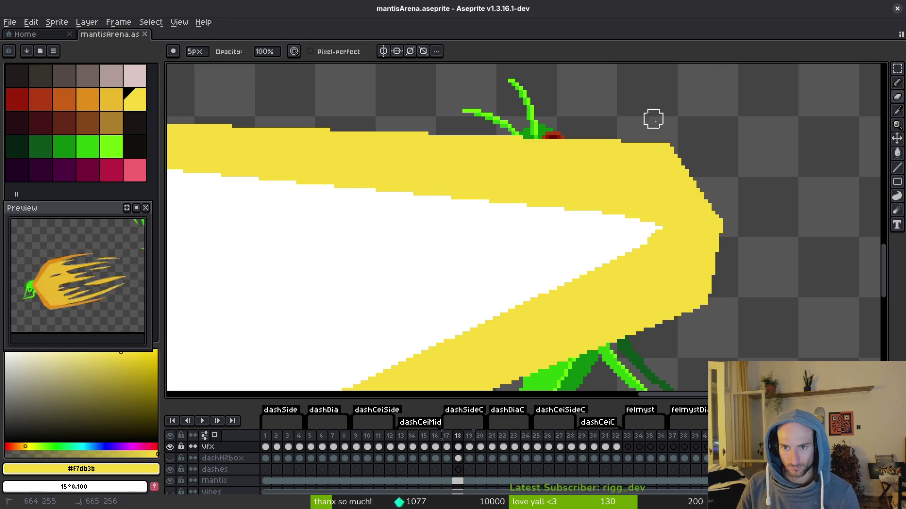
left_click_drag(627, 105, 744, 243)
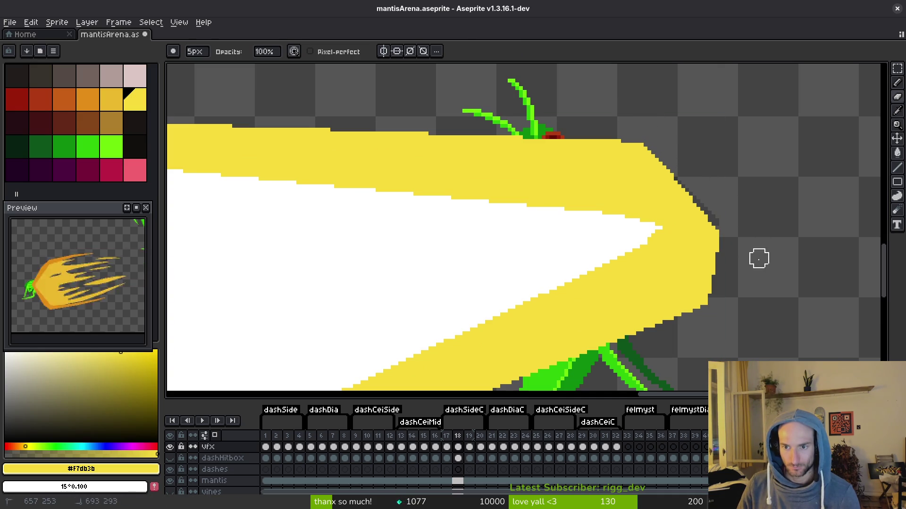
mouse_move(751, 205)
left_mouse_down()
mouse_move(711, 259)
mouse_move(723, 204)
mouse_move(702, 292)
mouse_move(712, 203)
mouse_move(632, 107)
left_mouse_up()
scroll(720, 297, "down", 2)
scroll(691, 330, "up", 3)
key("l")
key("Right")
key("Right")
key("Right")
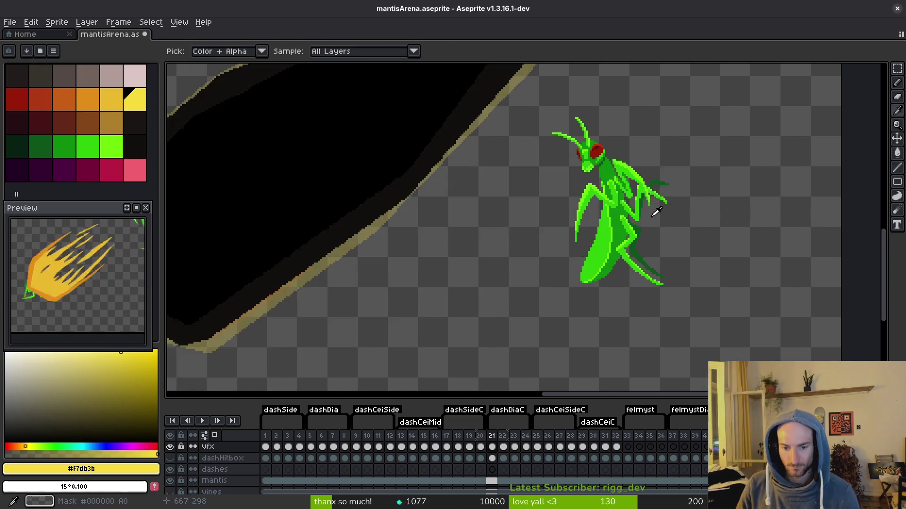
- Advance past frame 22 to frame 30 and centre the upright slash in view
scroll(656, 212, "down", 3)
key("Right")
scroll(628, 196, "up", 5)
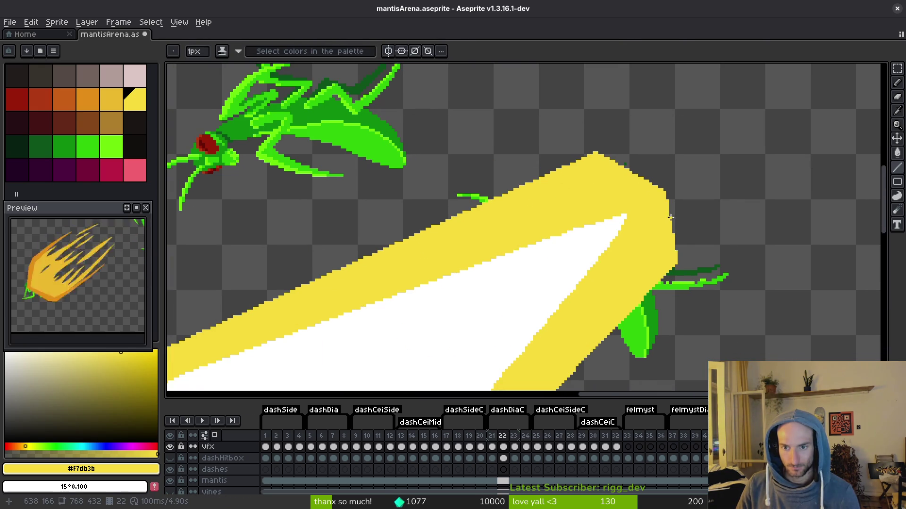
scroll(665, 221, "down", 3)
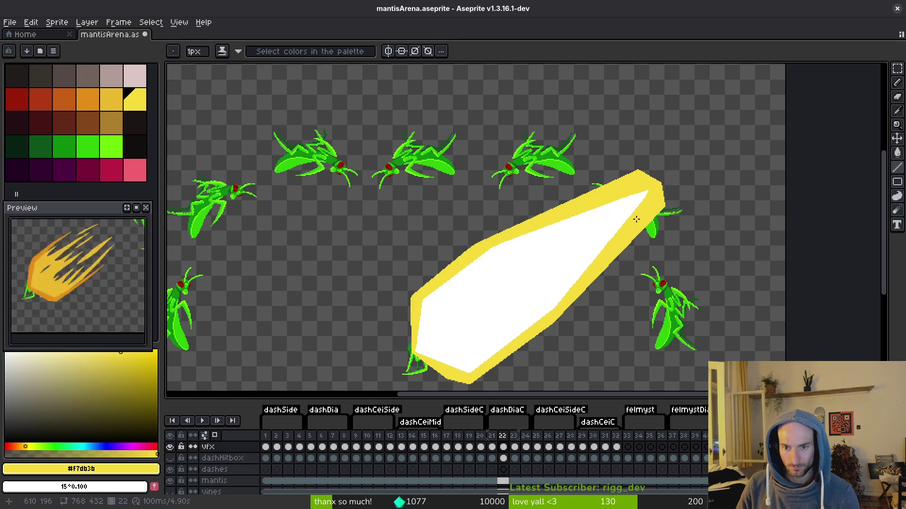
key("Right")
key("Right")
key("Right")
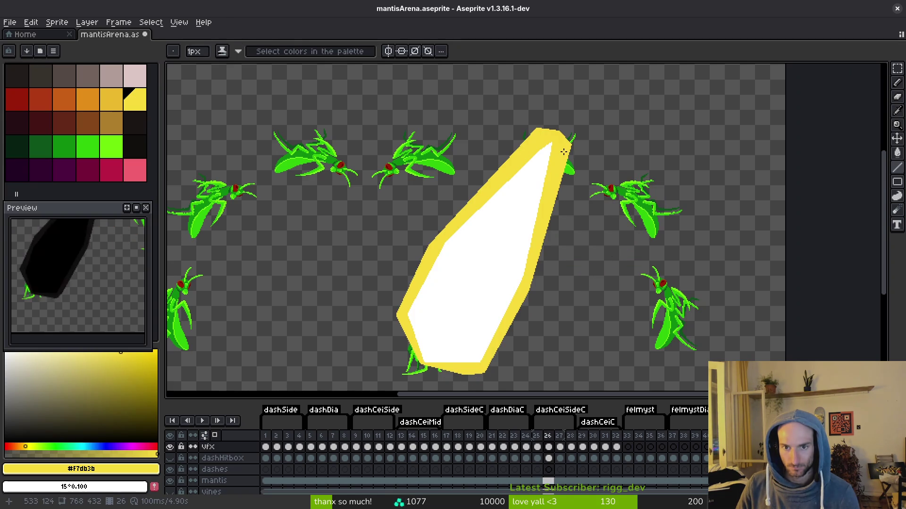
key("Right")
key("Right")
key("Right")
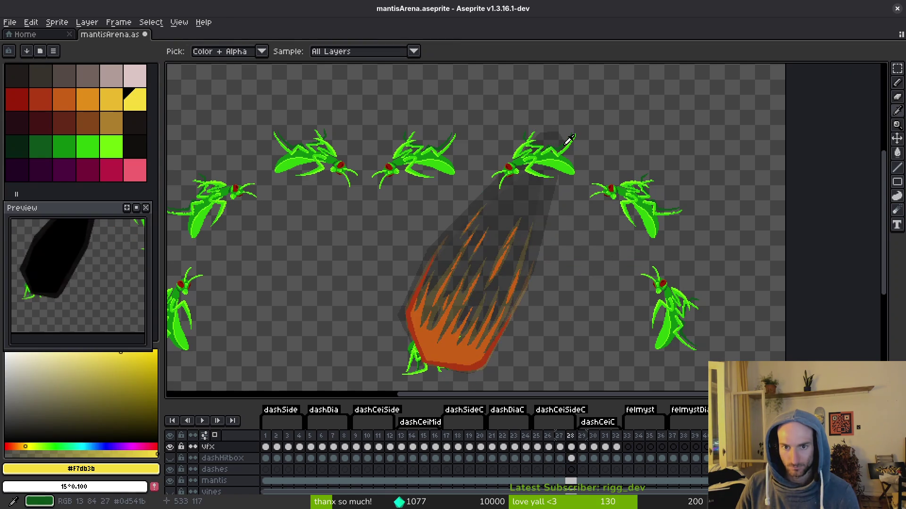
left_click_drag(475, 137, 493, 146)
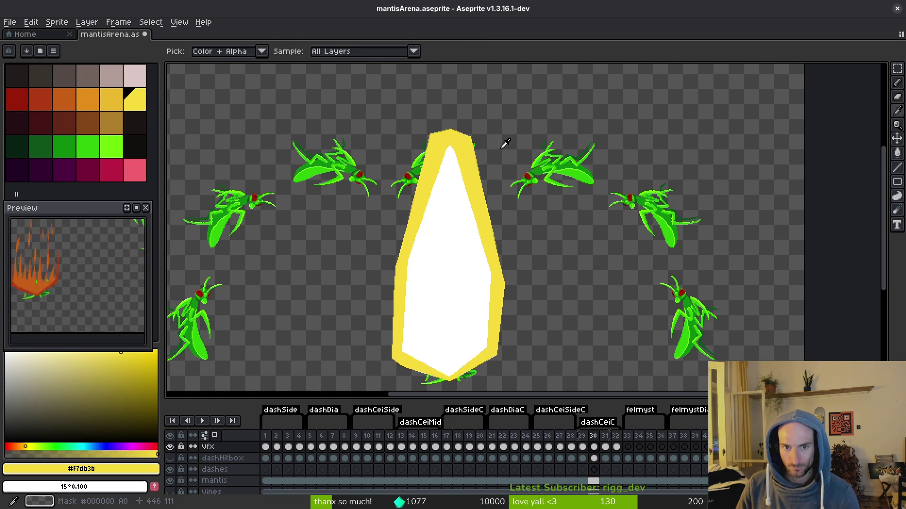
scroll(456, 140, "up", 3)
- Erase the slash's rounded top, lowering both the upper-left and upper-right slopes
key("e")
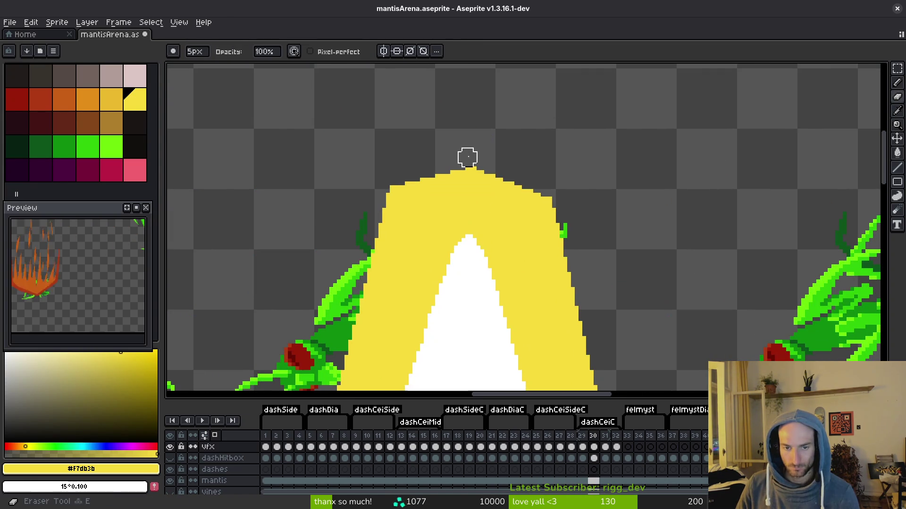
left_click_drag(456, 161, 370, 206)
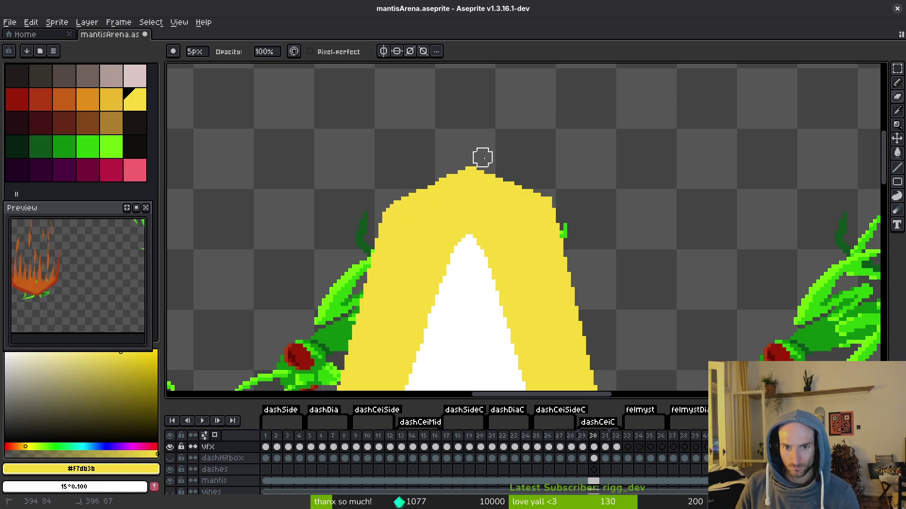
left_click_drag(517, 180, 566, 209)
left_click_drag(527, 186, 426, 148)
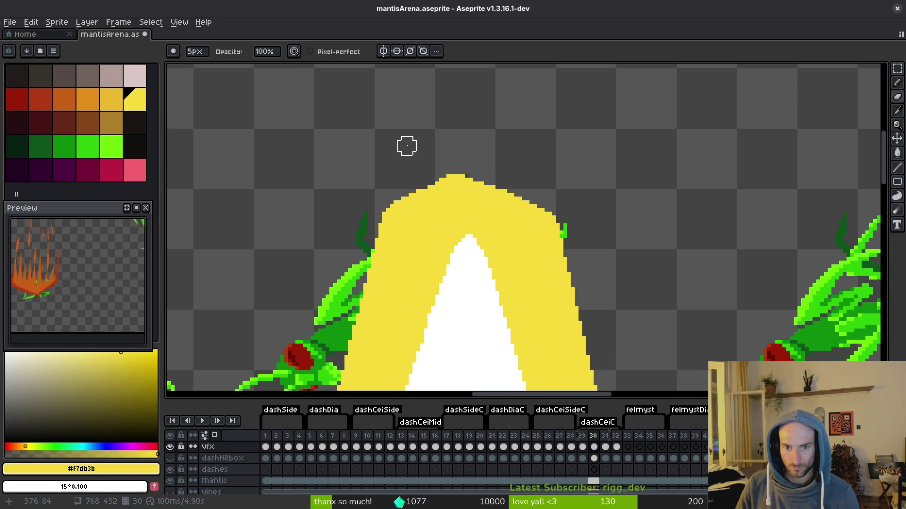
left_click_drag(455, 175, 380, 215)
- Draw two yellow edge lines meeting at a peak and fill the gap inside the new tip
key("b")
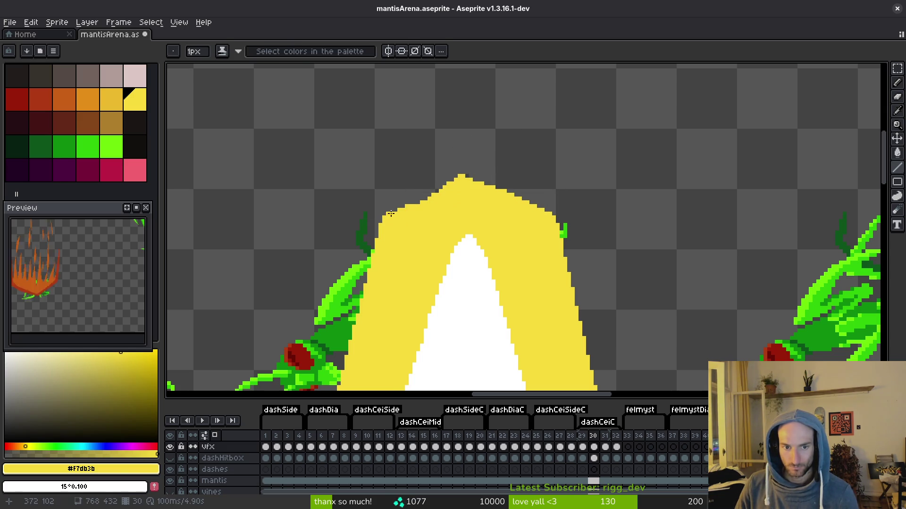
left_click_drag(462, 165, 383, 210)
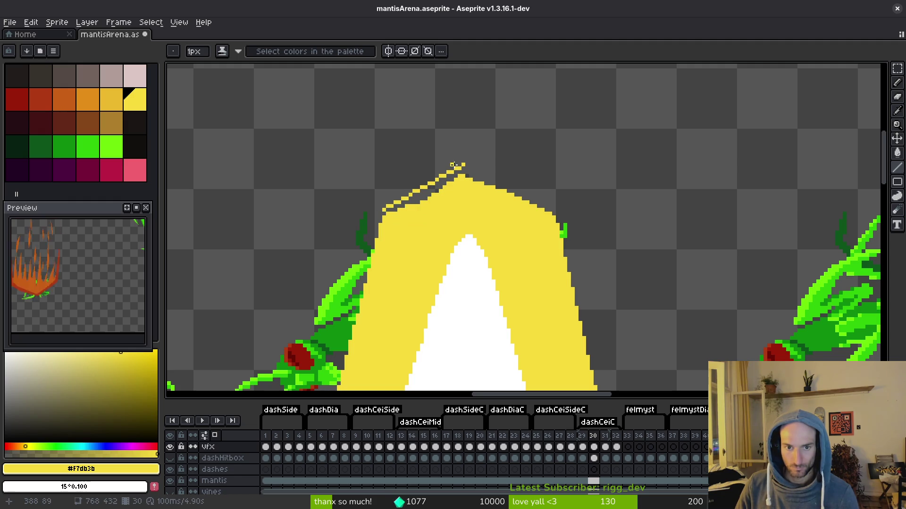
left_click_drag(464, 163, 553, 213)
key("g")
left_click(425, 193)
- Save the file, step to the fire slash frame, and select vfx frames 1 through 31
scroll(380, 215, "up", 1)
key("b")
key("ctrl+s")
scroll(518, 189, "down", 3)
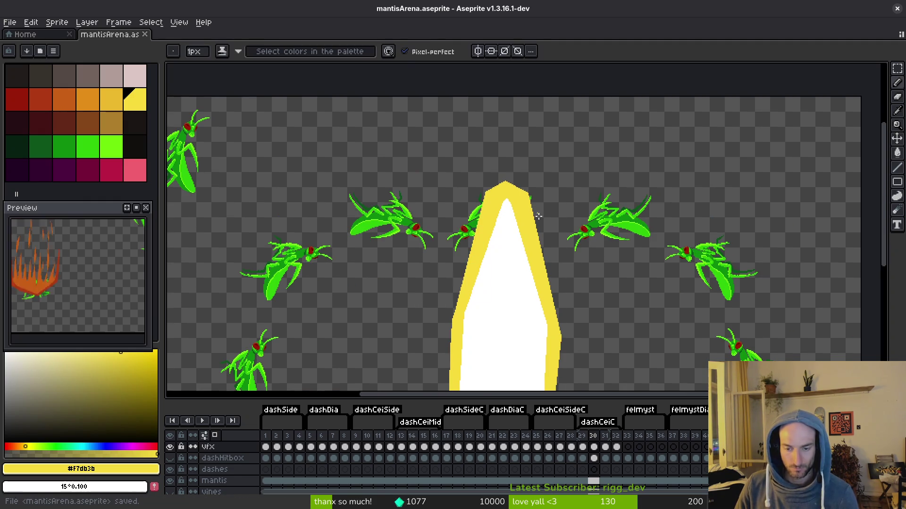
key("Right")
key("Right")
key("ctrl+s")
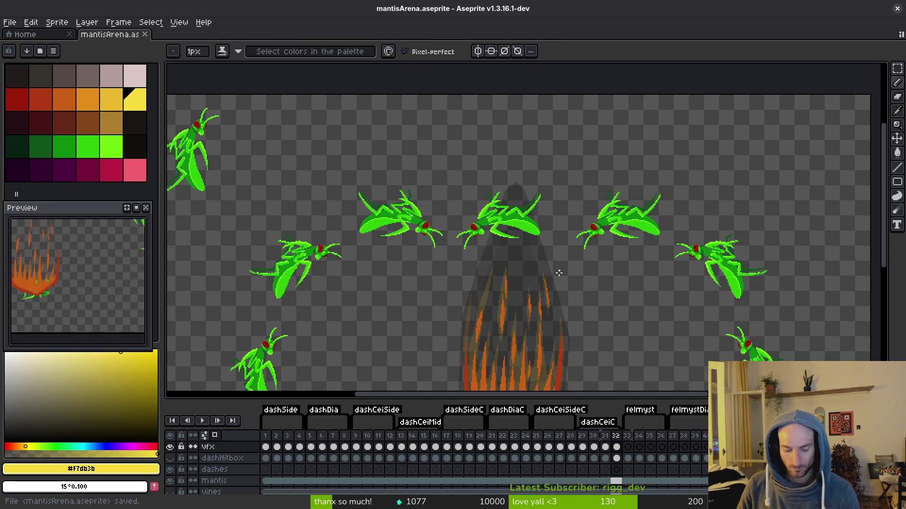
left_click_drag(265, 447, 616, 448)
- Extend the selection to frame 32, hide the mantis layer, and start the sprite sheet export
left_click(170, 481)
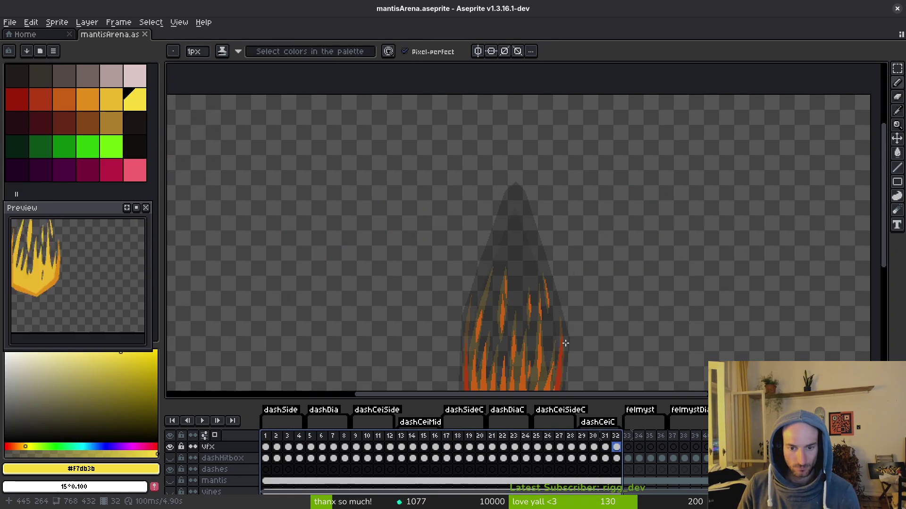
key("ctrl+e")
key("Escape")
key("ctrl+alt+shift+s")
left_click(228, 42)
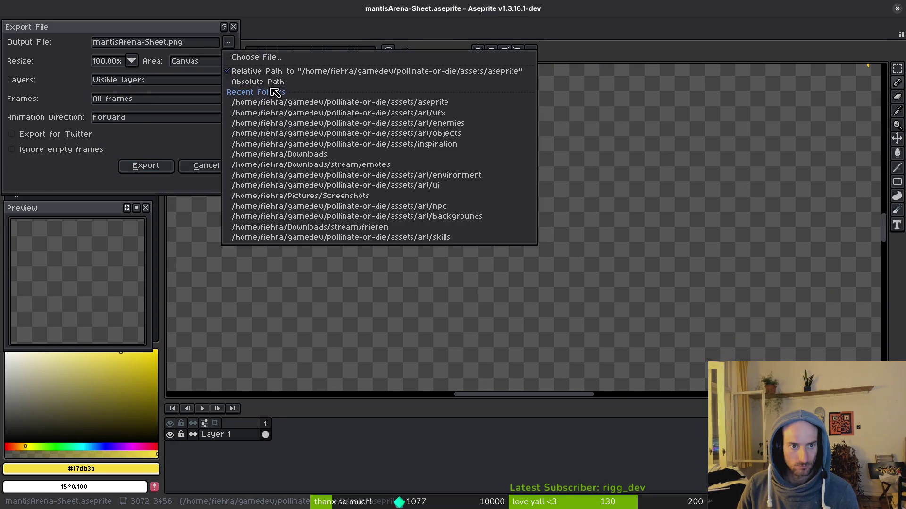
- Export the sheet over vfx/mantisDashVfxSheet.png, confirming the overwrite, then close the sheet tab
left_click(269, 58)
double_click(373, 214)
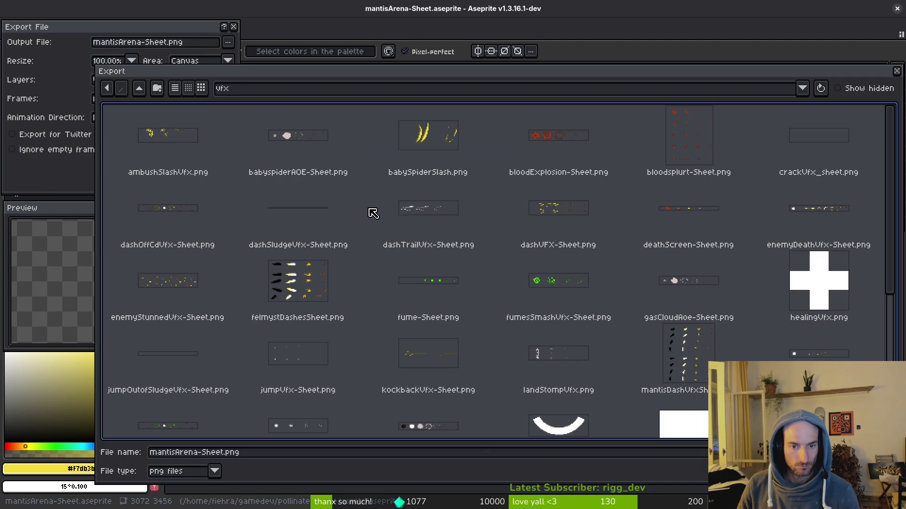
left_click(683, 343)
double_click(683, 343)
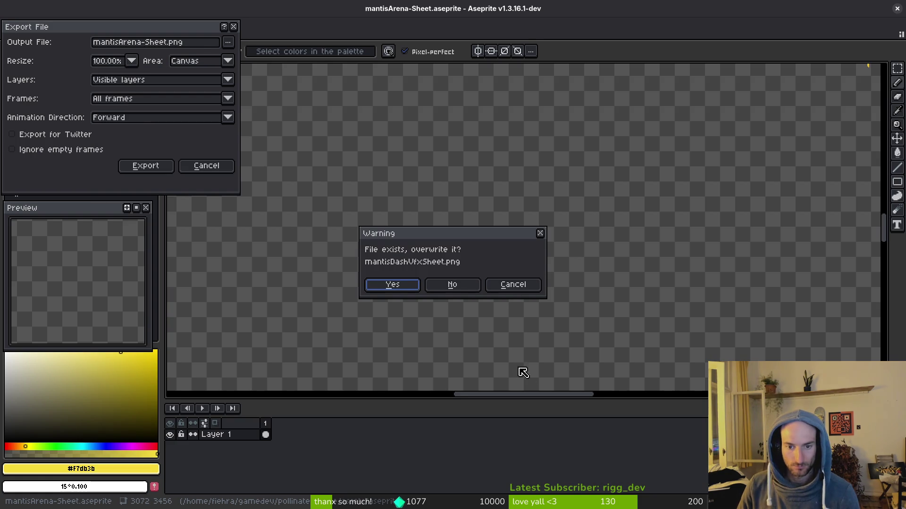
left_click(404, 283)
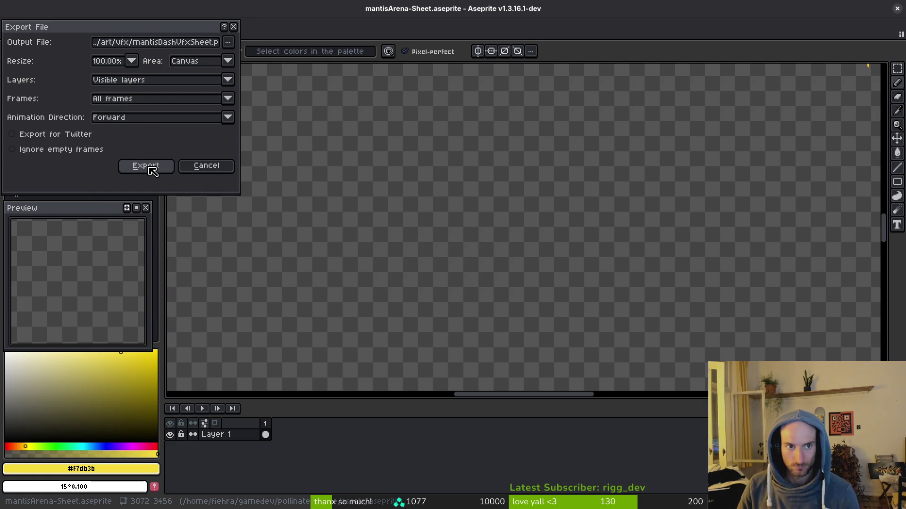
left_click(147, 166)
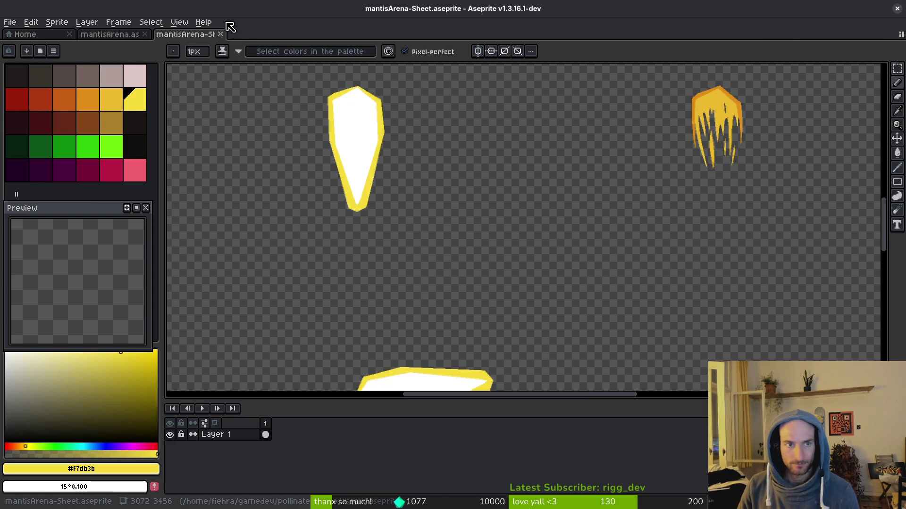
left_click(220, 34)
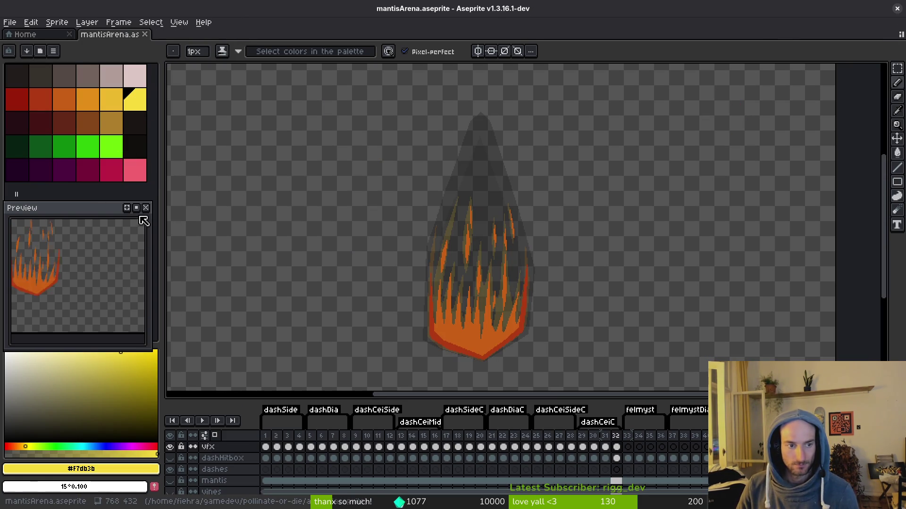
- Return to the Godot editor and stop the running playtest so the new slash sheet reimports
key("alt+Tab")
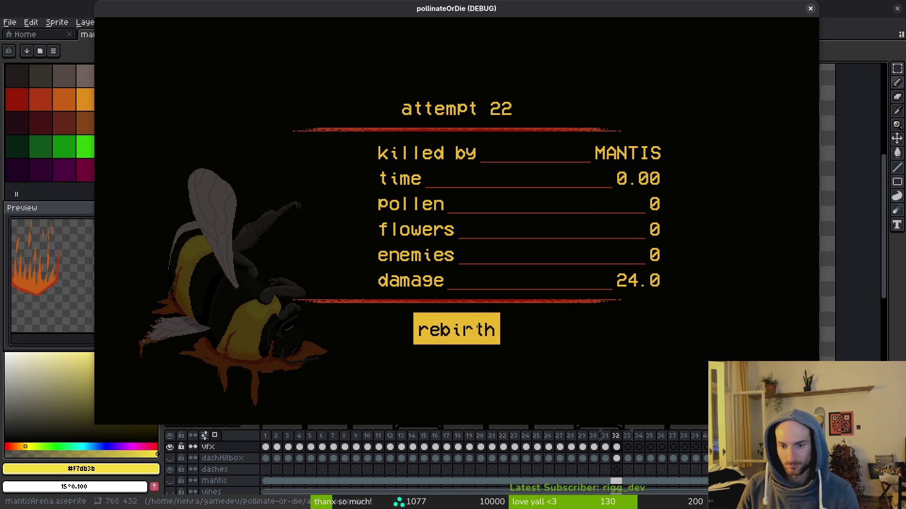
key("alt+Tab")
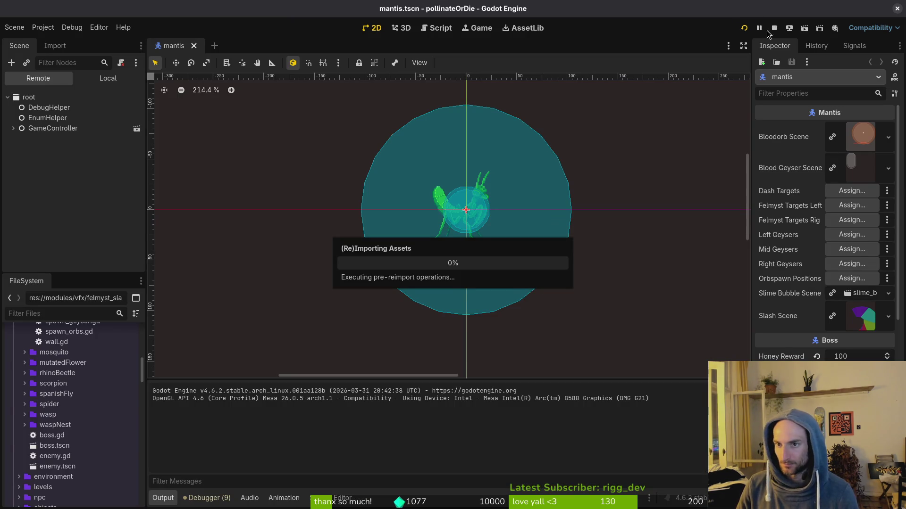
left_click(773, 30)
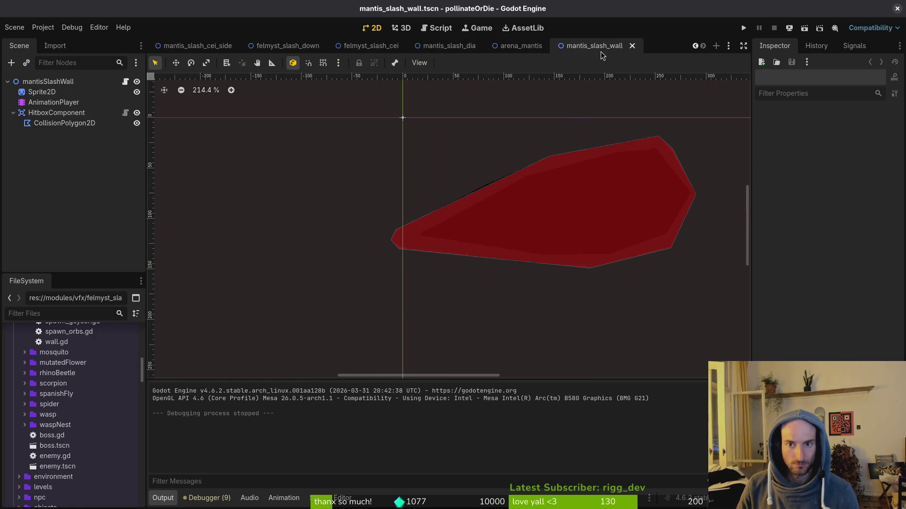
- On frame 1 of the 'active' animation, drag the mantis_slash_wall hitbox tip and lower vertex onto the sprite's point
left_click(53, 102)
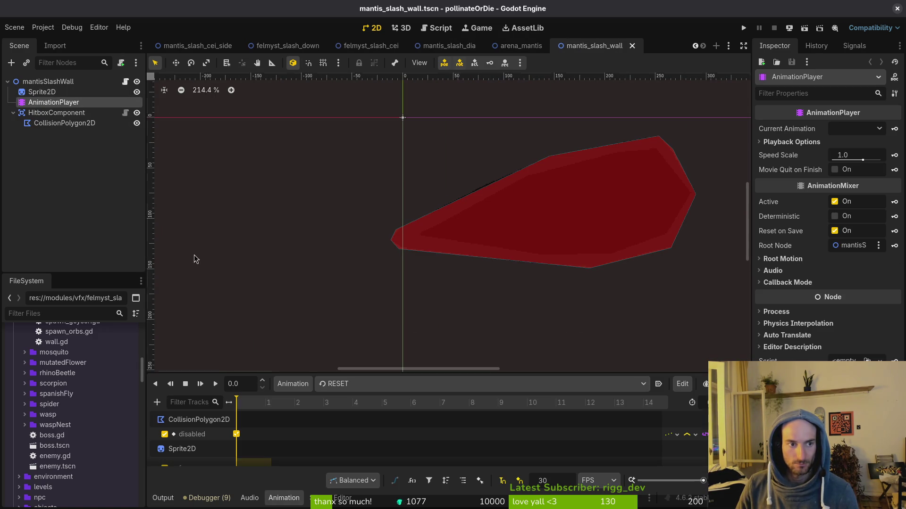
left_click(353, 384)
left_click(353, 412)
left_click(309, 403)
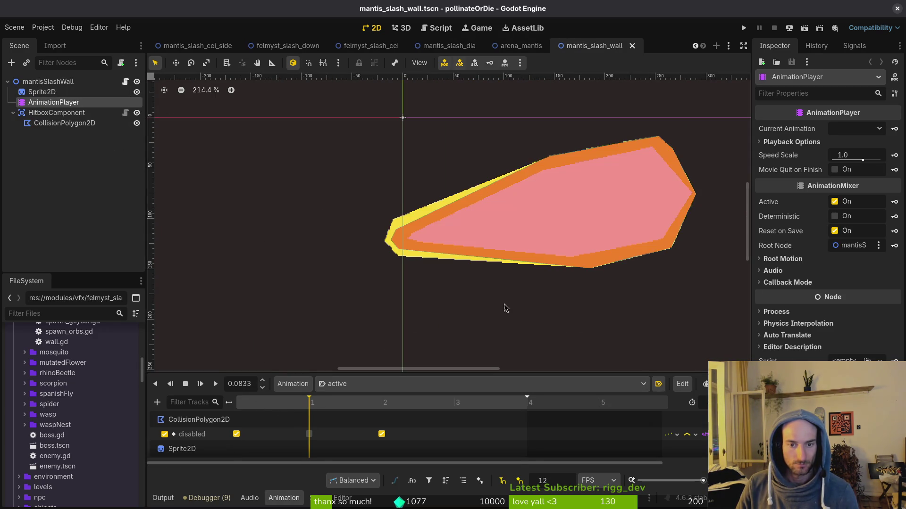
scroll(453, 243, "up", 4)
left_click(379, 240)
scroll(371, 239, "up", 8)
left_click_drag(360, 242, 340, 248)
left_click_drag(384, 272, 378, 291)
- Rearrange the scene tabs and quick-open mantis_slash_cei and mantis_slash_cei_side
left_click(449, 45)
mouse_move(594, 45)
left_mouse_down()
mouse_move(454, 56)
mouse_move(469, 83)
mouse_move(611, 50)
mouse_move(222, 51)
left_mouse_up()
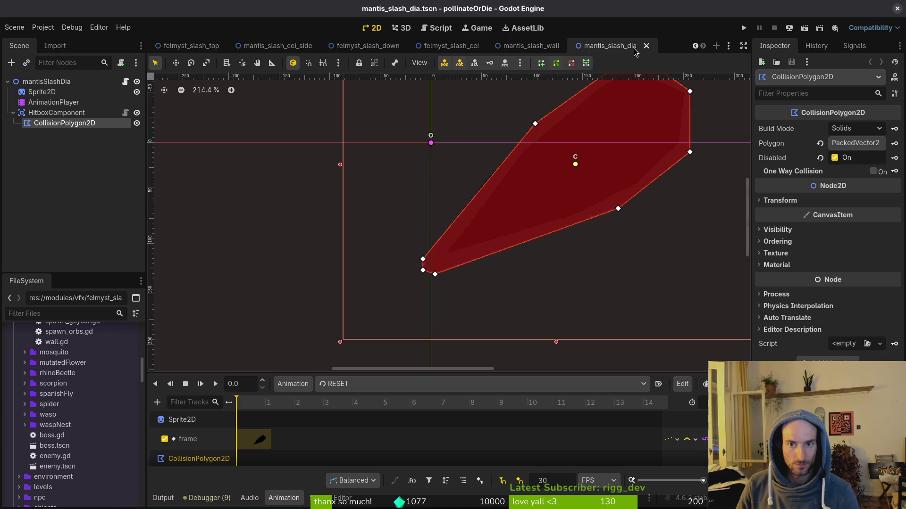
key("ctrl+shift+o")
type("manslash")
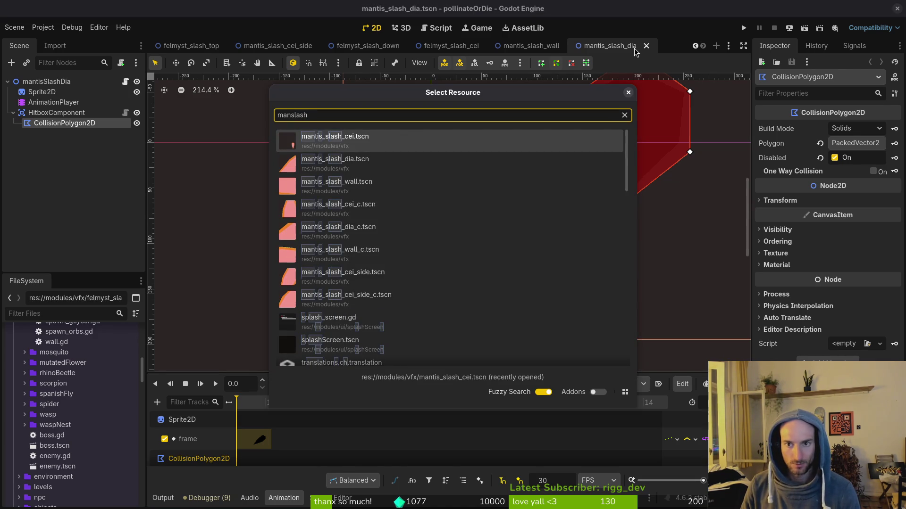
type("cei")
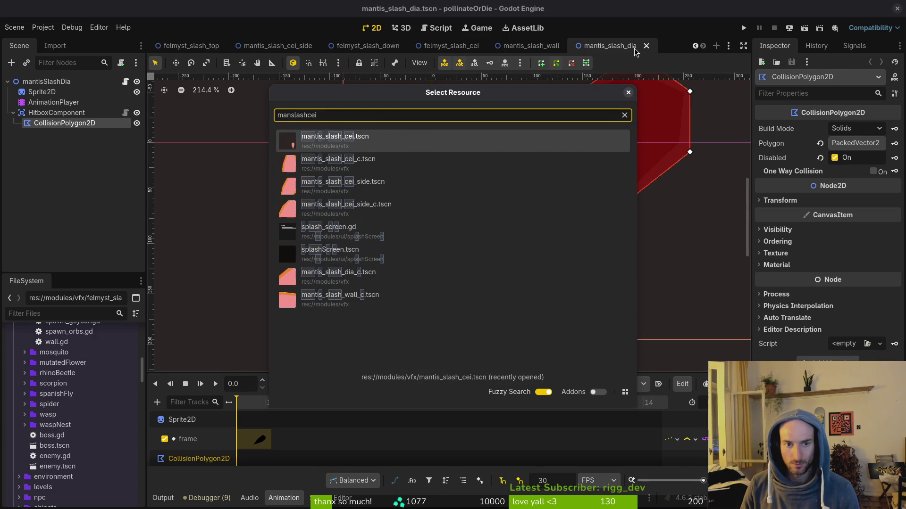
key("Return")
key("ctrl+shift+o")
type("mantis_slash_cei_")
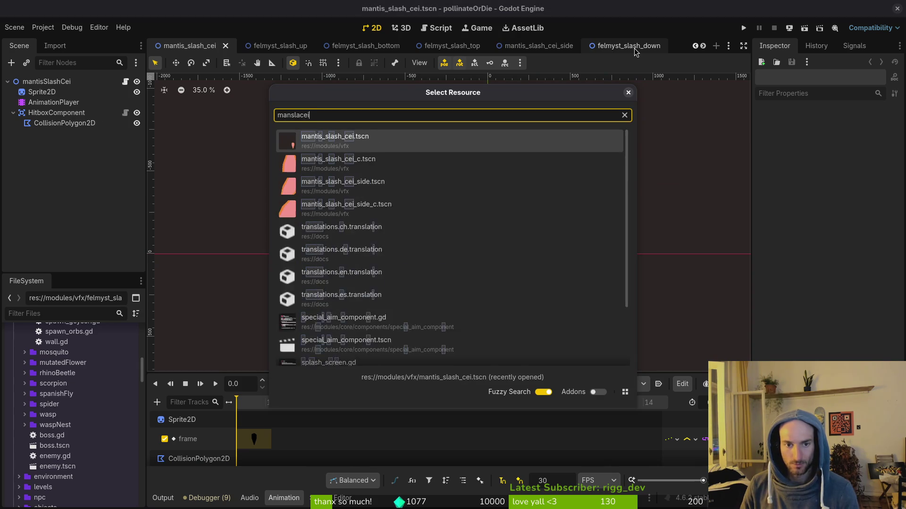
type("side")
key("Return")
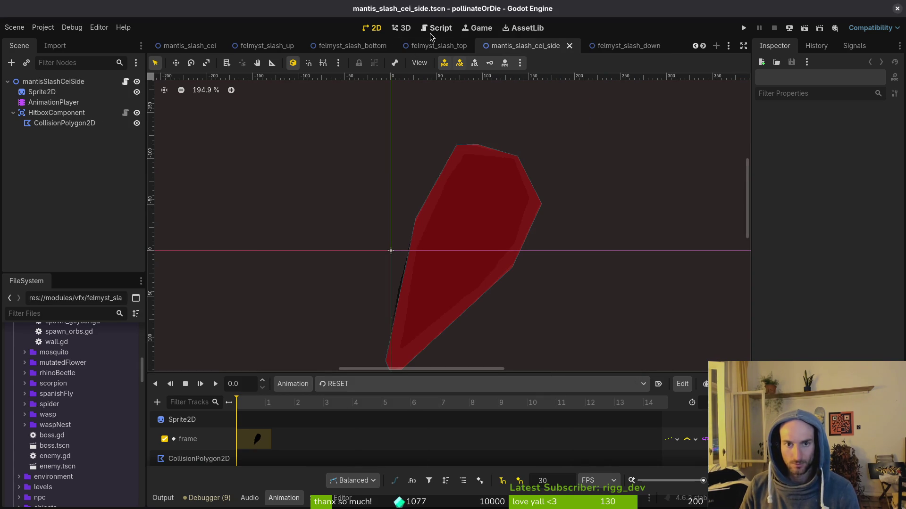
- Close the felmyst_slash_up, bottom, top and down scenes
left_click(246, 45)
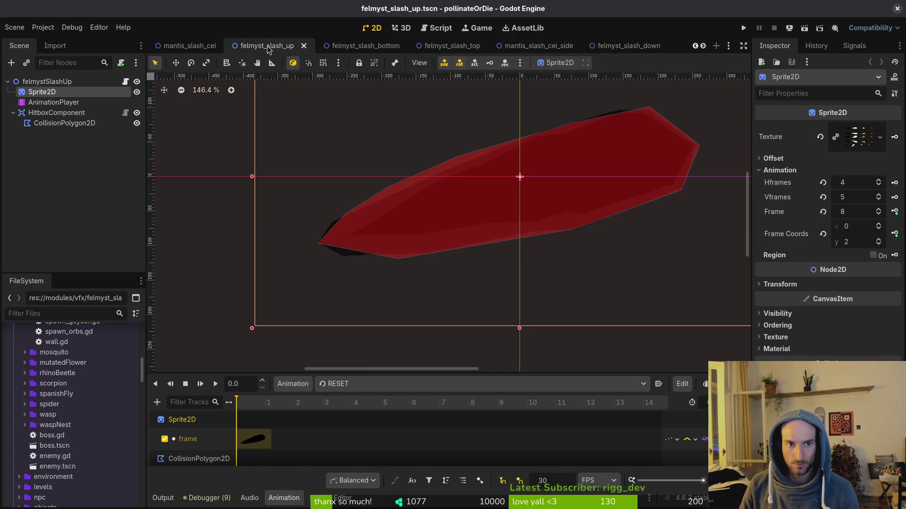
middle_click(268, 47)
middle_click(270, 47)
middle_click(269, 46)
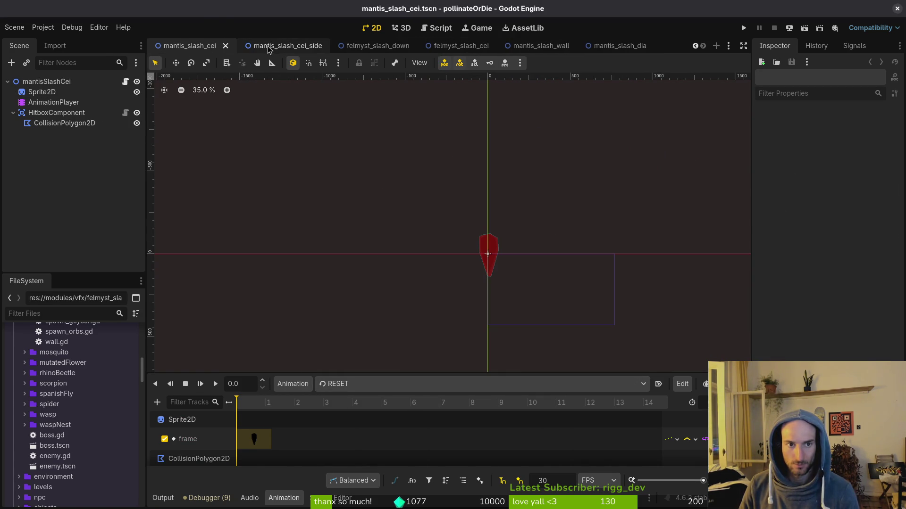
middle_click(265, 47)
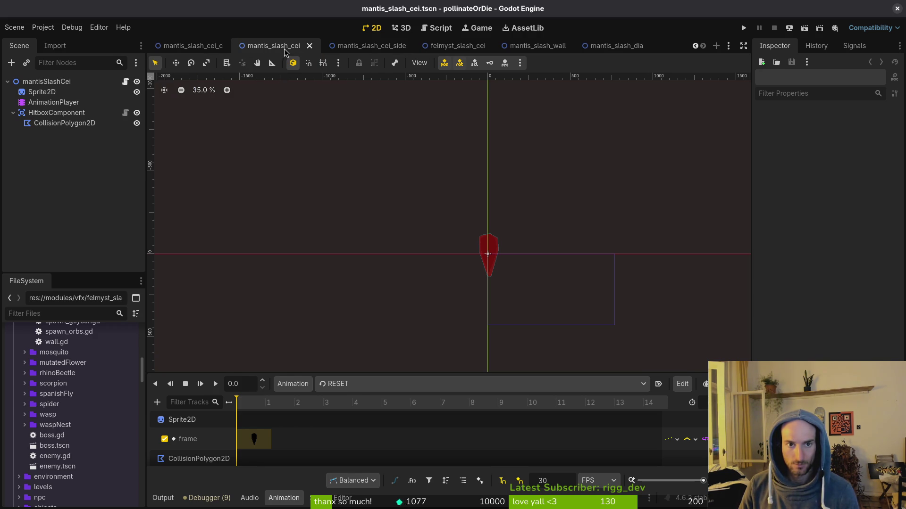
- Close the mantis_slash_cei_c, cei_side_c, dia_c, extra cei and felmyst_slash_cei scenes
left_click(196, 46)
left_click(361, 46)
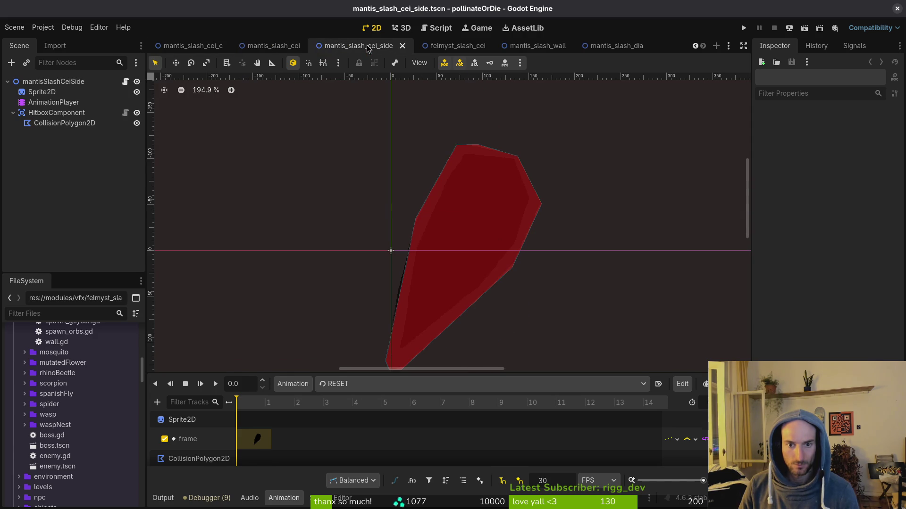
left_click(204, 47)
middle_click(217, 49)
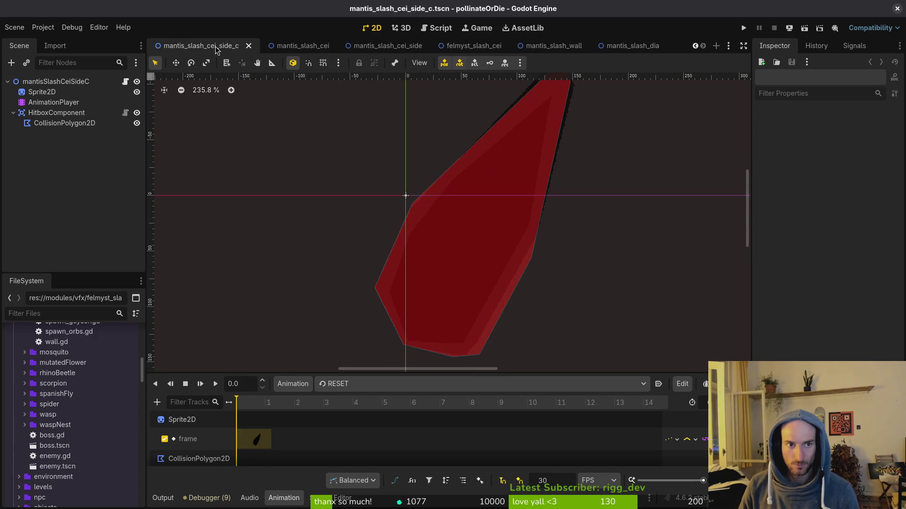
middle_click(203, 48)
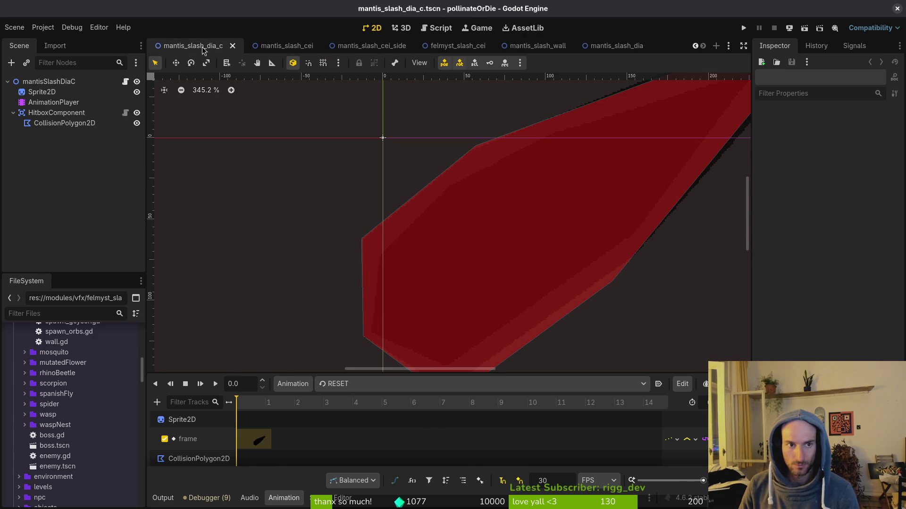
middle_click(197, 50)
middle_click(198, 50)
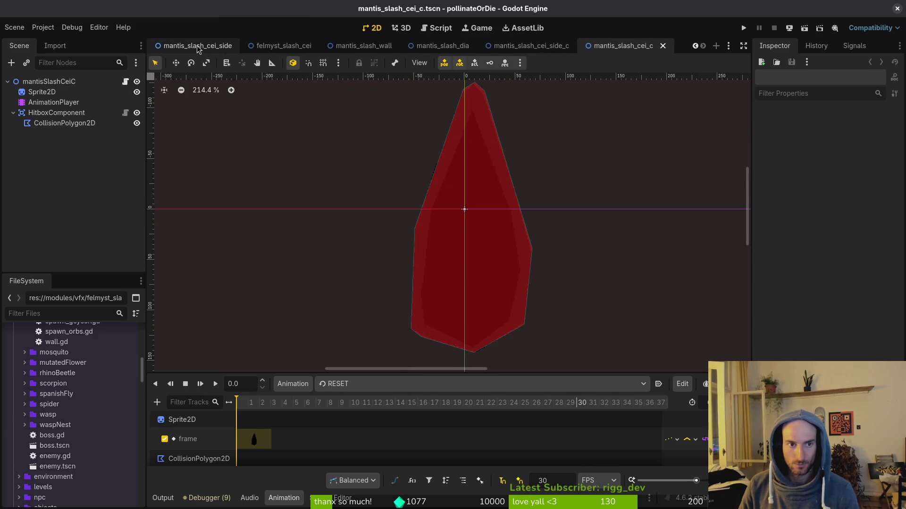
left_click(278, 51)
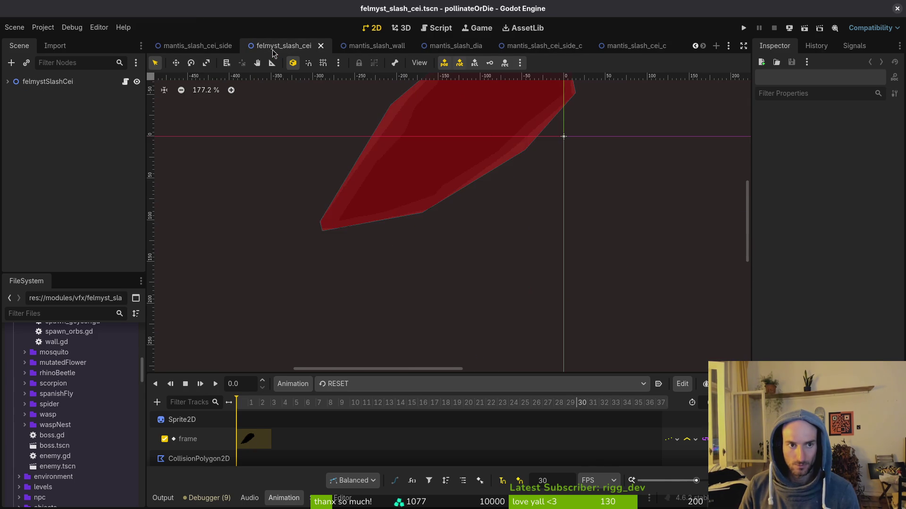
middle_click(276, 51)
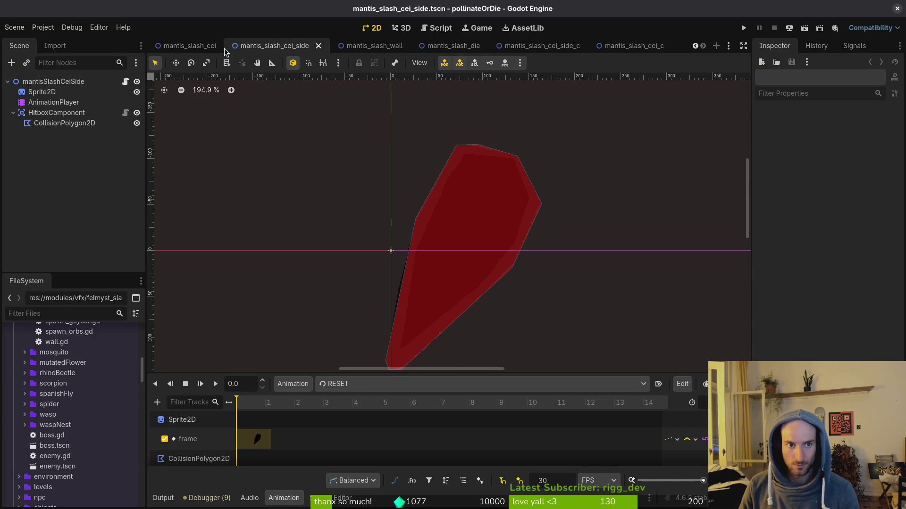
- Reorder the tabs, moving mantis_slash_cei along and mantis_slash_wall to the front
left_click(192, 51)
mouse_move(191, 51)
left_mouse_down()
mouse_move(608, 79)
mouse_move(615, 67)
mouse_move(338, 56)
mouse_move(497, 56)
mouse_move(488, 45)
mouse_move(169, 50)
mouse_move(403, 45)
left_mouse_up()
left_click_drag(297, 46, 174, 46)
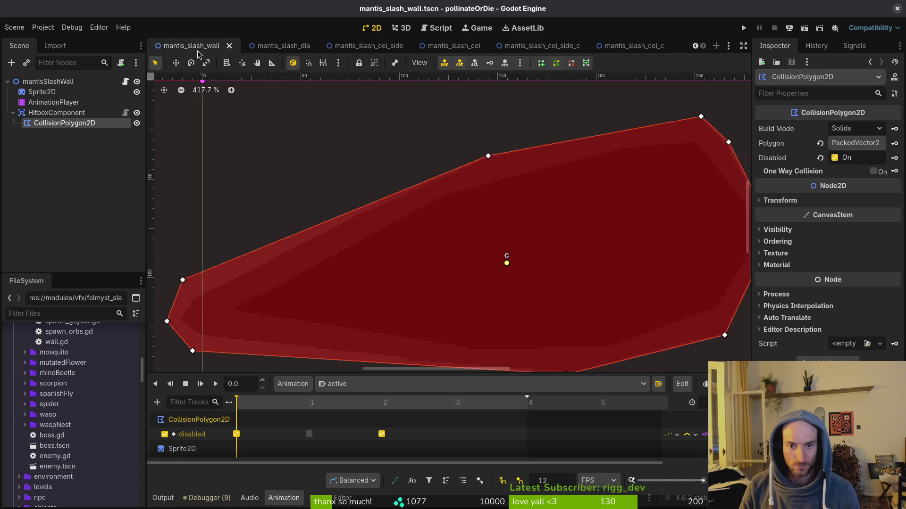
- On frame 1 of 'active', extend the mantis_slash_dia hitbox's lower corner and tip vertex over the pointed sprite, then save
left_click(302, 403)
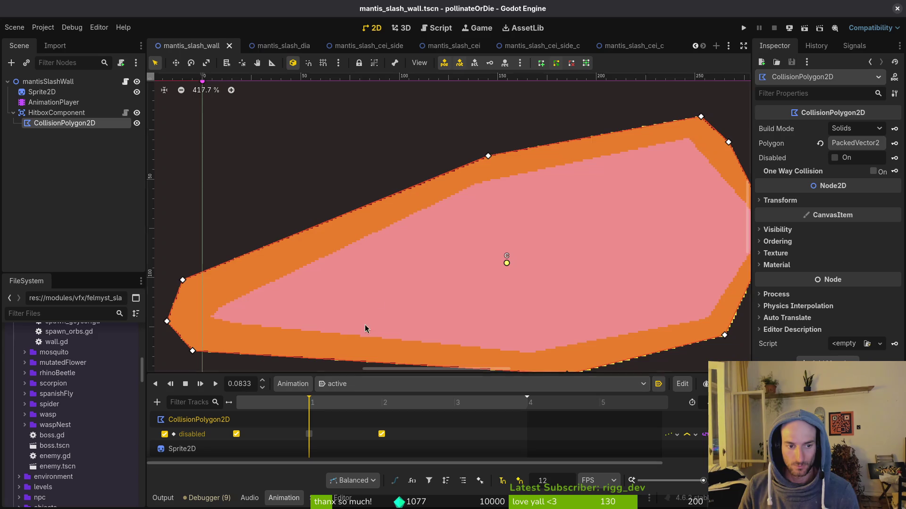
left_click(268, 47)
left_click(352, 384)
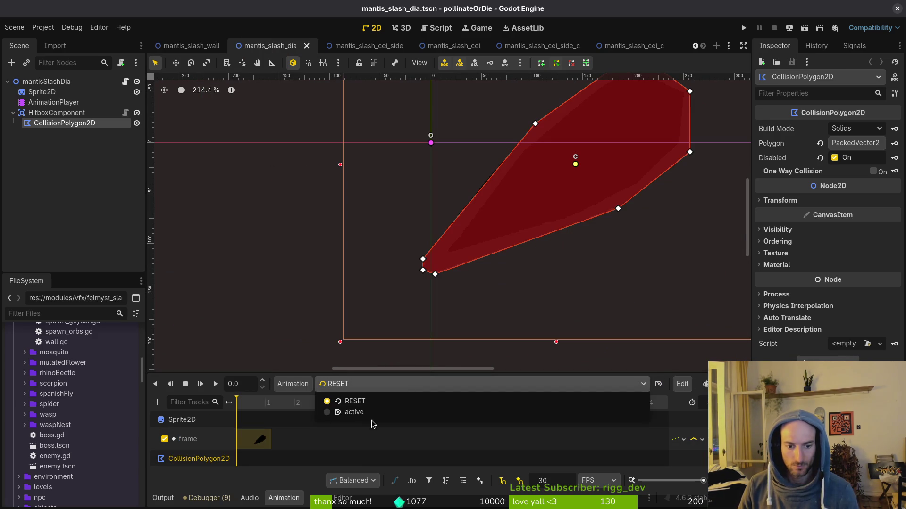
left_click(342, 412)
left_click(309, 408)
scroll(403, 267, "up", 6)
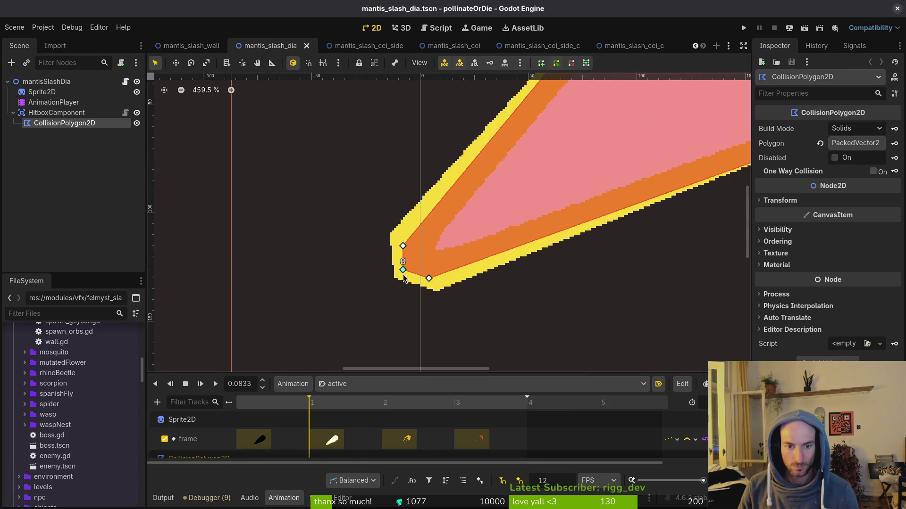
left_click_drag(389, 282, 452, 302)
left_click_drag(402, 234, 384, 220)
scroll(504, 188, "down", 8)
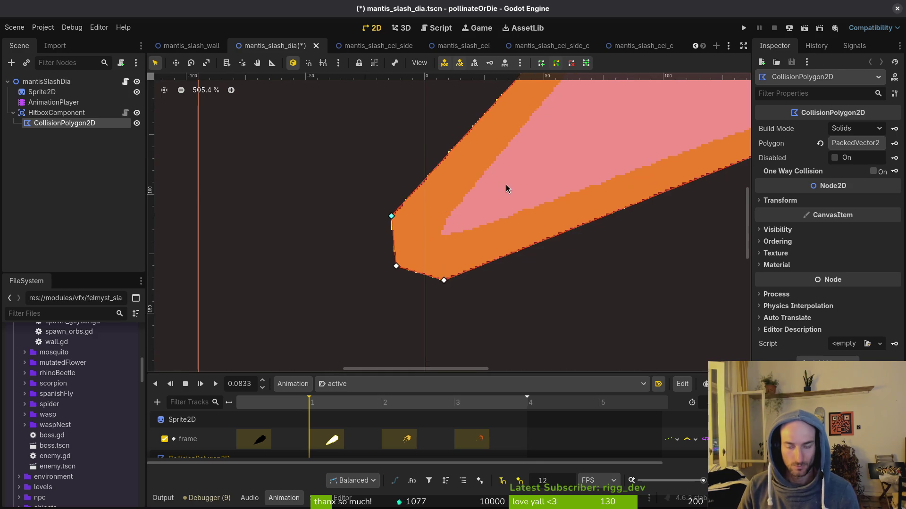
left_click(530, 229)
scroll(409, 321, "up", 2)
key("ctrl+s")
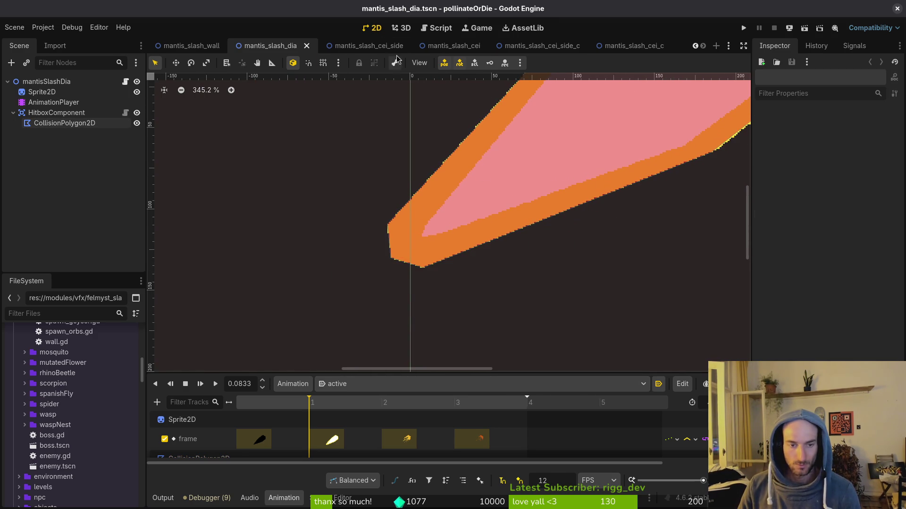
- Move three mantis_slash_cei_side hitbox vertices onto the sprite's yellow tip edge and save
left_click(361, 46)
left_click(372, 384)
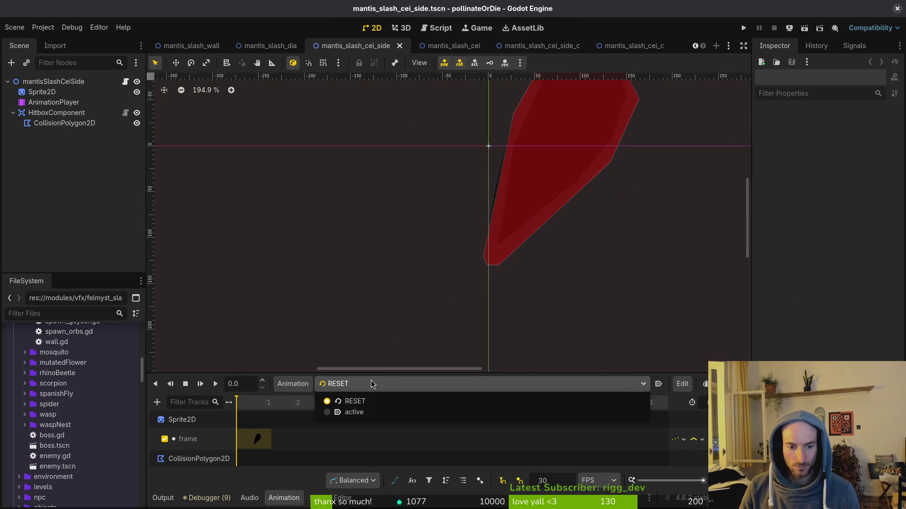
left_click(354, 413)
key("ctrl+Right")
scroll(513, 245, "up", 1)
scroll(513, 245, "up", 4)
left_click(465, 283)
scroll(461, 289, "up", 3)
left_click_drag(458, 290, 446, 307)
left_click_drag(513, 289, 544, 306)
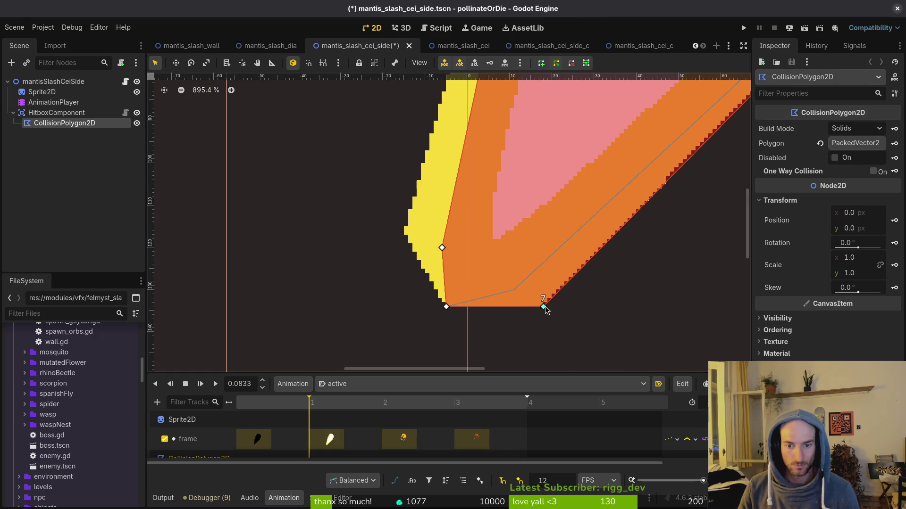
mouse_move(442, 253)
left_mouse_down()
mouse_move(403, 230)
mouse_move(407, 238)
left_mouse_up()
scroll(439, 252, "down", 2)
key("ctrl+s")
- Pull the mantis_slash_cei hitbox's left and right vertices out to the yellow edge and save
left_click(452, 46)
left_click(339, 384)
left_click(349, 416)
scroll(486, 283, "up", 12)
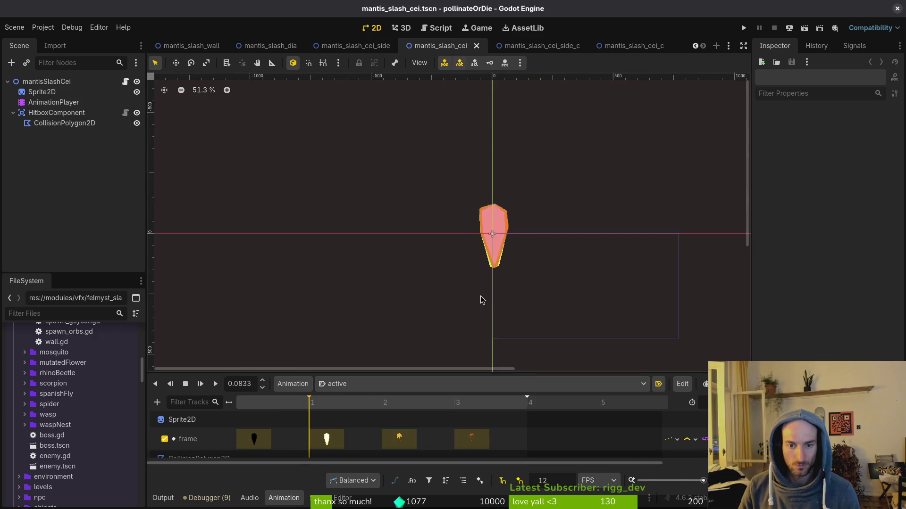
left_click(479, 255)
scroll(479, 255, "up", 5)
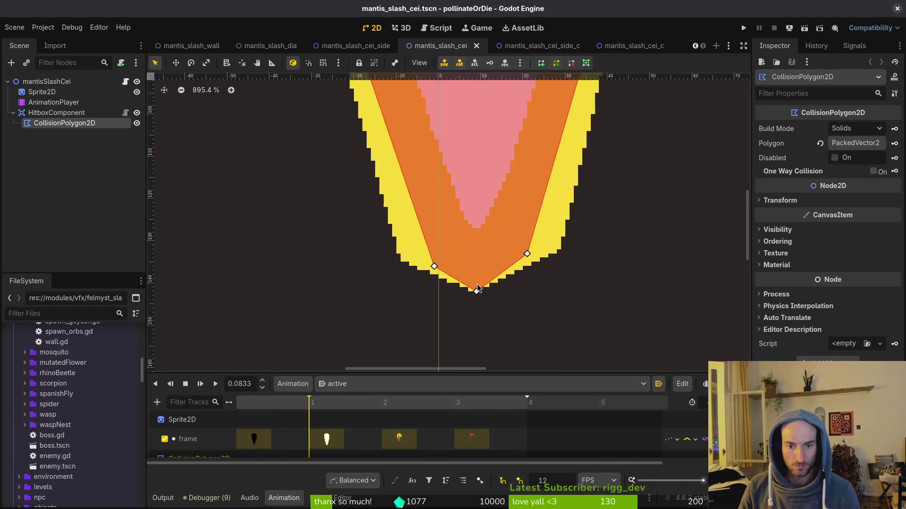
left_click_drag(434, 267, 401, 263)
left_click_drag(527, 254, 562, 246)
scroll(518, 258, "down", 3)
scroll(518, 259, "up", 3)
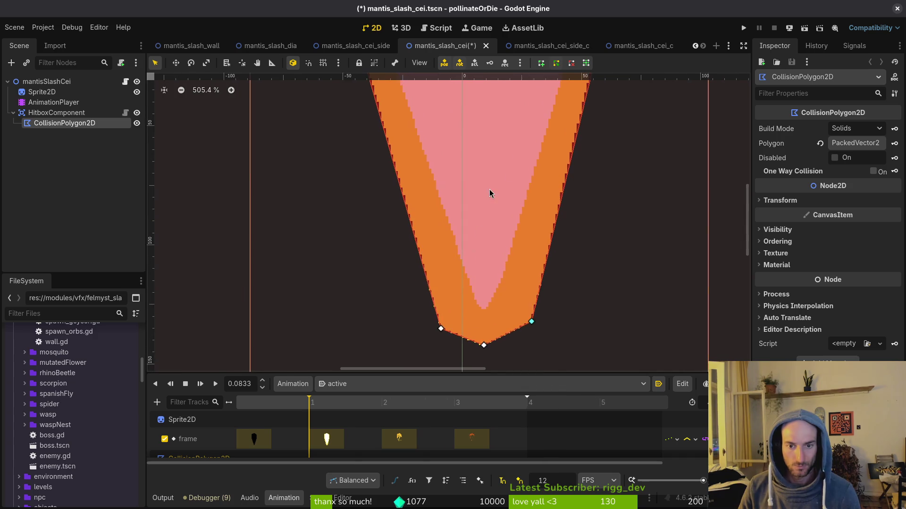
scroll(492, 243, "down", 1)
key("ctrl+s")
scroll(441, 141, "up", 5)
left_click(535, 51)
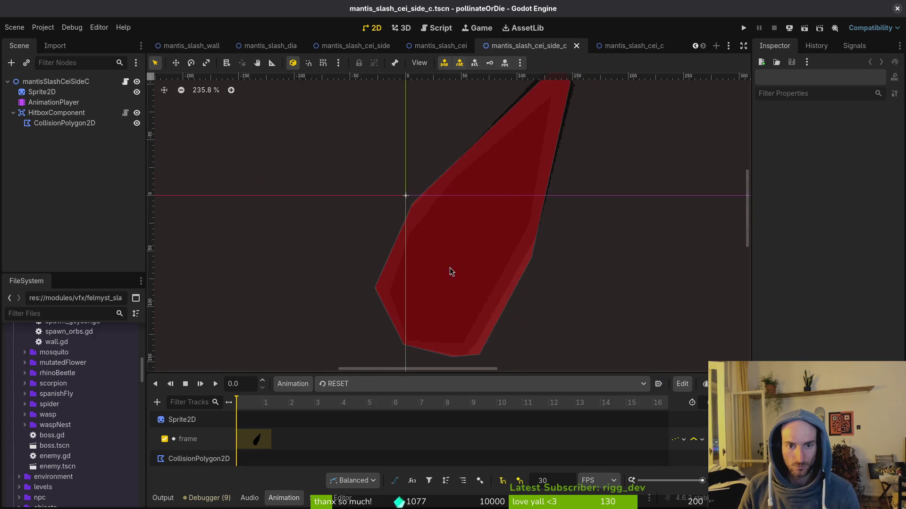
- On frame 1 of 'active', stretch the mantis_slash_cei_side_c hitbox tip and corner over the slash tip, then save
left_click(344, 384)
left_click(373, 414)
left_click(297, 404)
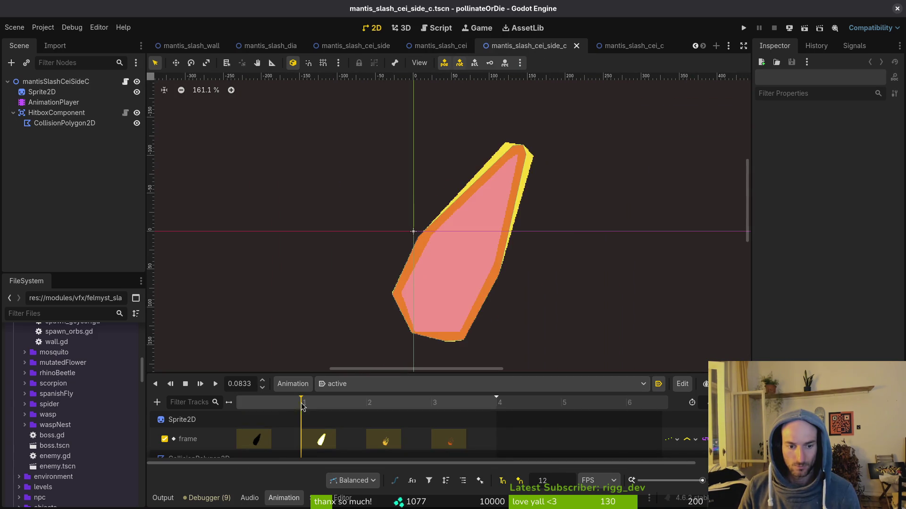
scroll(462, 283, "up", 5)
left_click(500, 178)
scroll(493, 174, "up", 4)
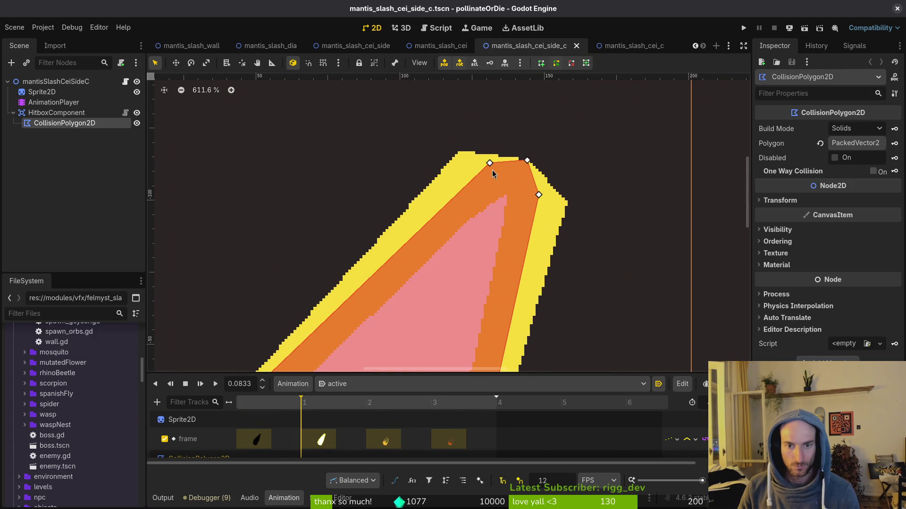
left_click_drag(490, 164, 458, 152)
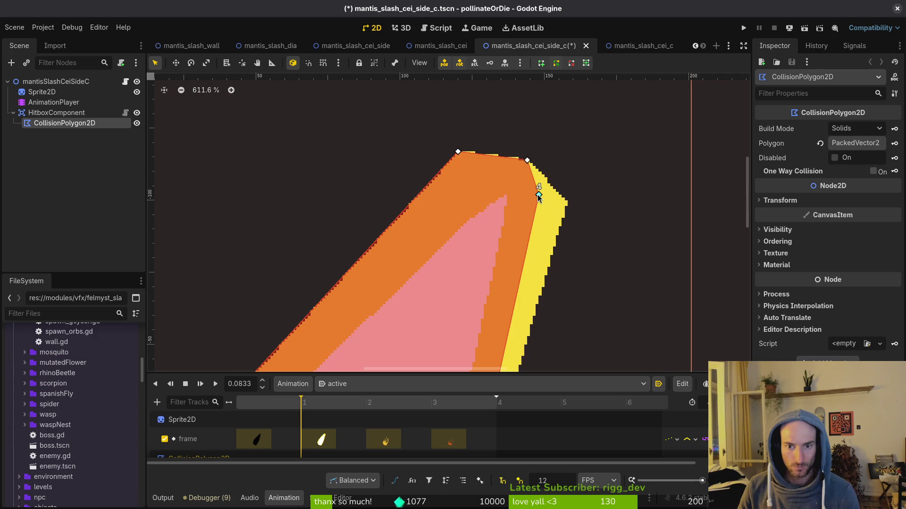
left_click_drag(538, 195, 569, 200)
scroll(519, 188, "down", 5)
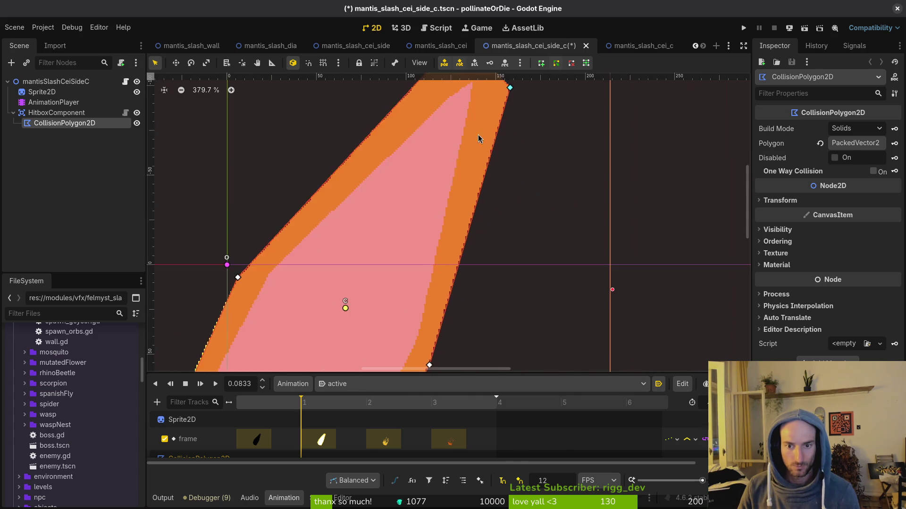
key("ctrl+s")
scroll(249, 313, "up", 12)
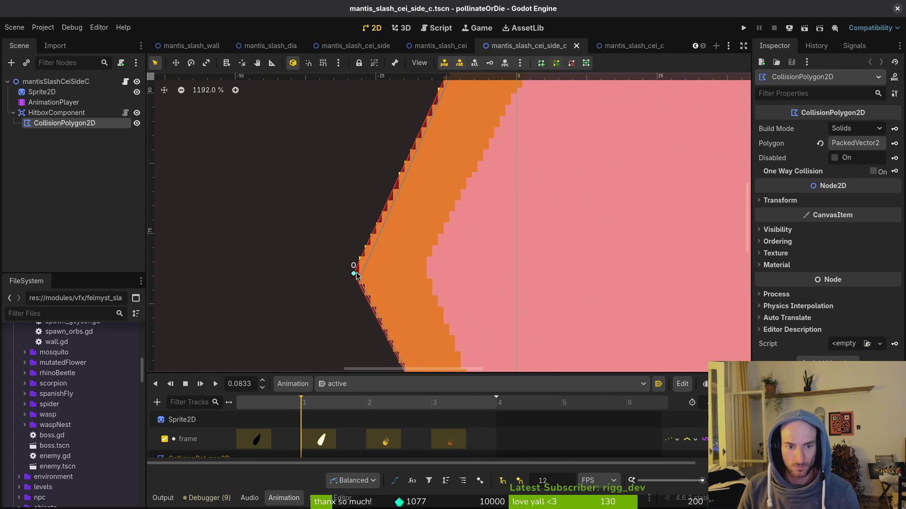
scroll(417, 288, "down", 10)
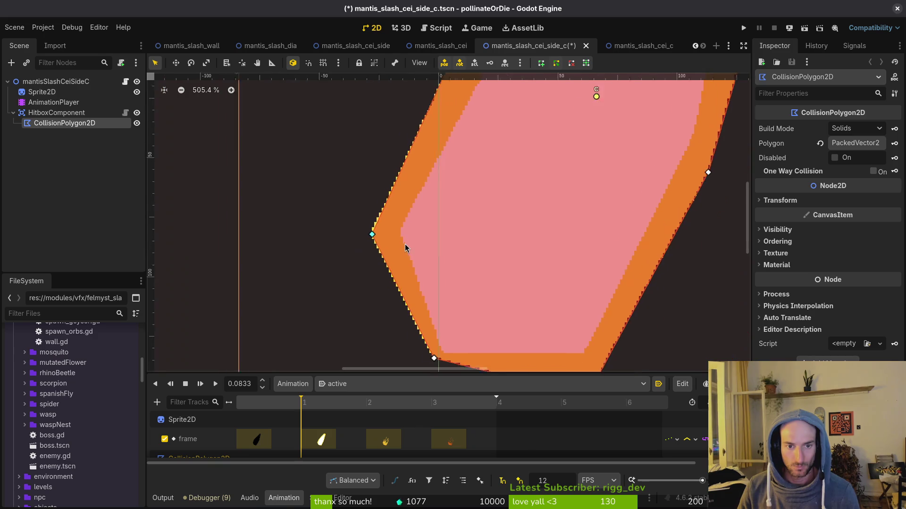
key("ctrl+s")
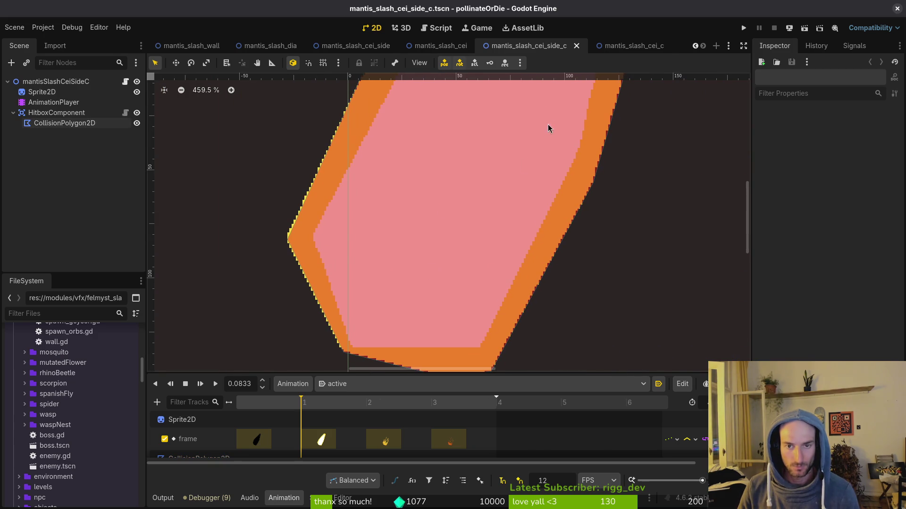
- Pull the mantis_slash_cei_c hitbox's left and right corners out to cover the pointed sprite, then save
left_click(627, 46)
left_click(358, 384)
left_click(361, 425)
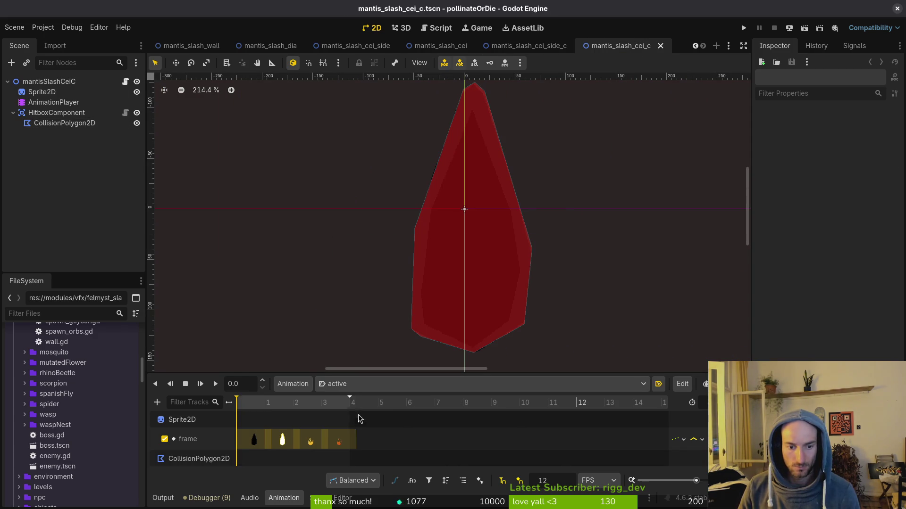
scroll(467, 142, "up", 5)
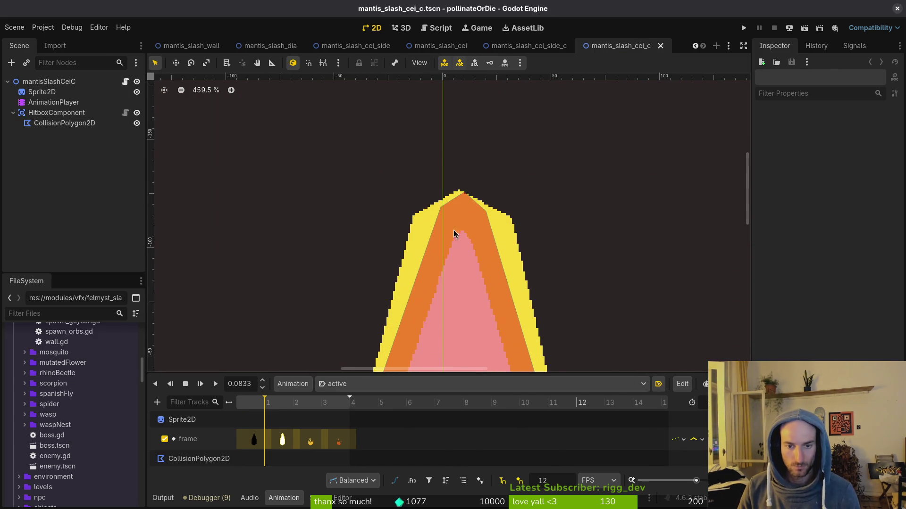
left_click(456, 194)
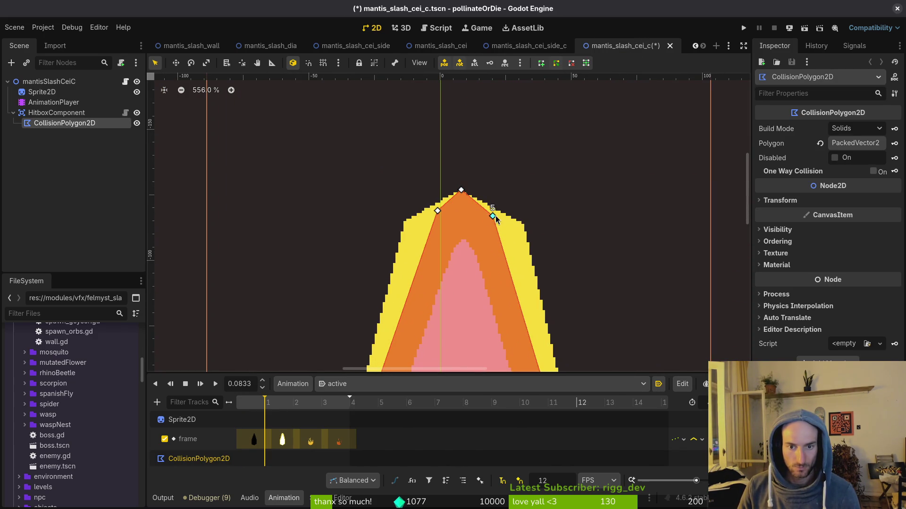
left_click_drag(494, 217, 514, 220)
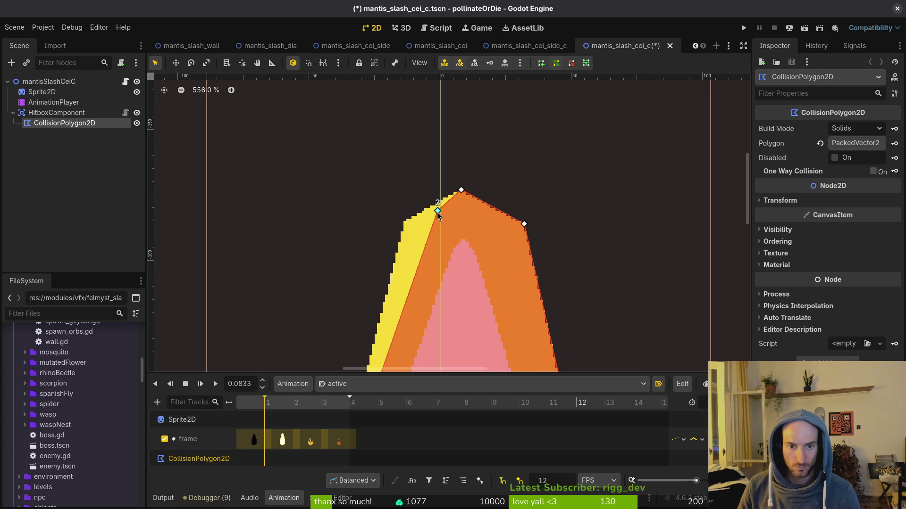
left_click_drag(438, 212, 406, 217)
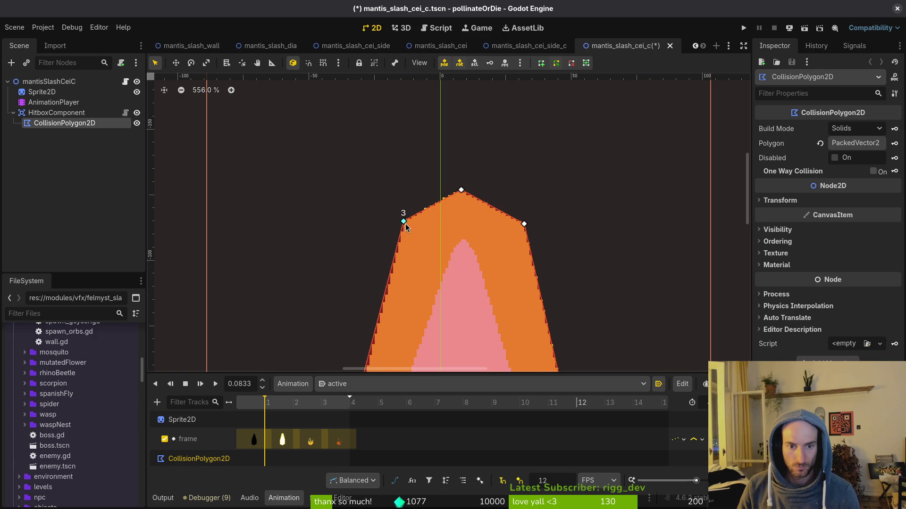
scroll(405, 228, "down", 5)
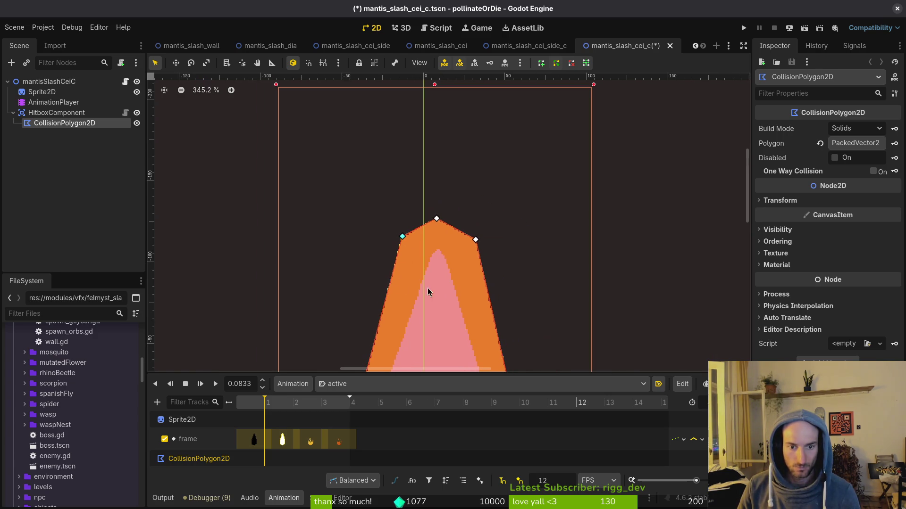
scroll(448, 243, "up", 2)
key("ctrl+s")
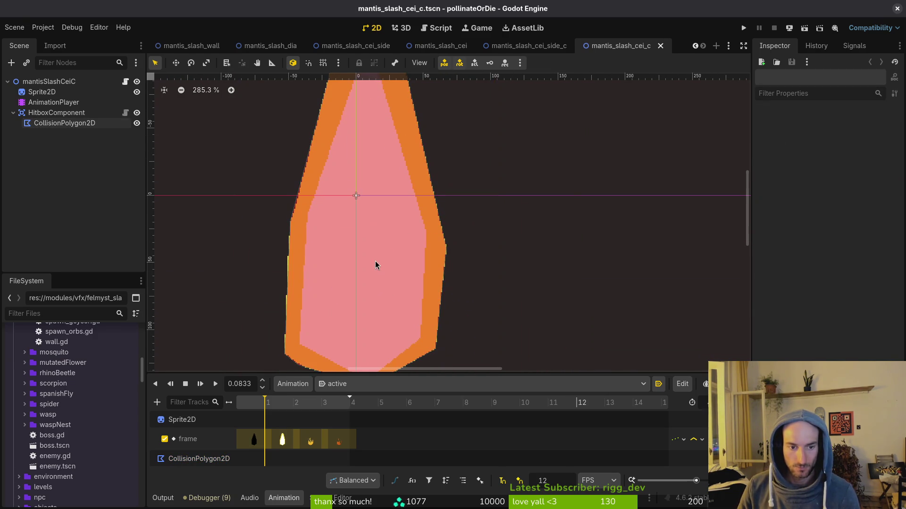
scroll(427, 282, "up", 2)
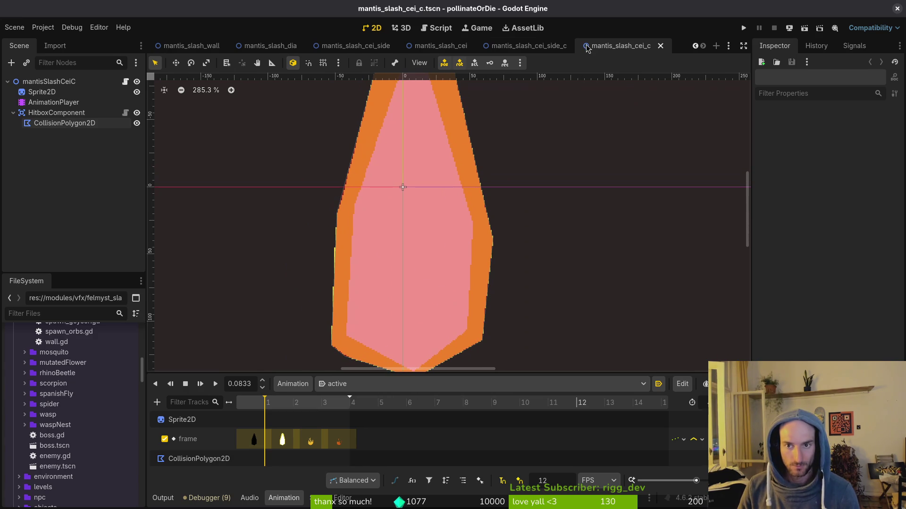
- Close mantis_slash_cei_side and view mantis_slash_cei_side_c at the 0.0833 frame
middle_click(348, 49)
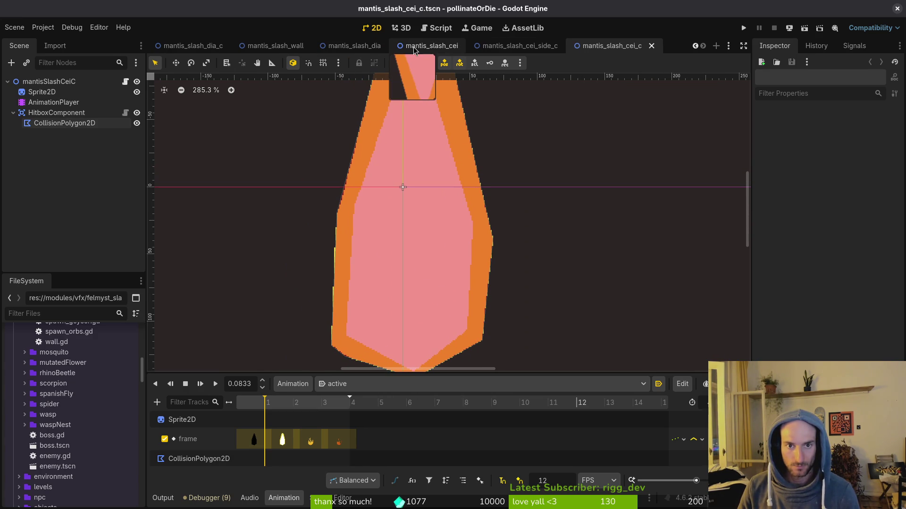
left_click(519, 50)
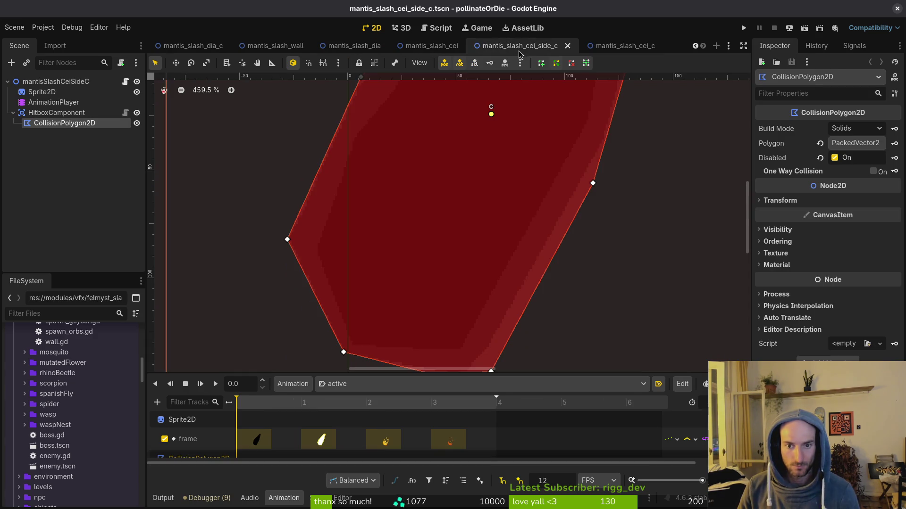
left_click(302, 403)
scroll(471, 166, "up", 10)
scroll(472, 165, "right", 5)
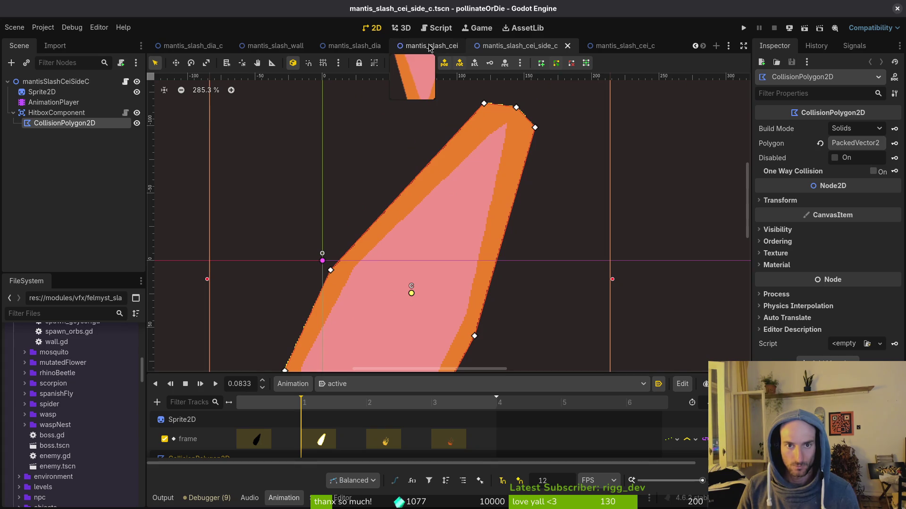
- Show mantis_slash_dia_c's 'active' animation at the 0.0833 frame
left_click(218, 49)
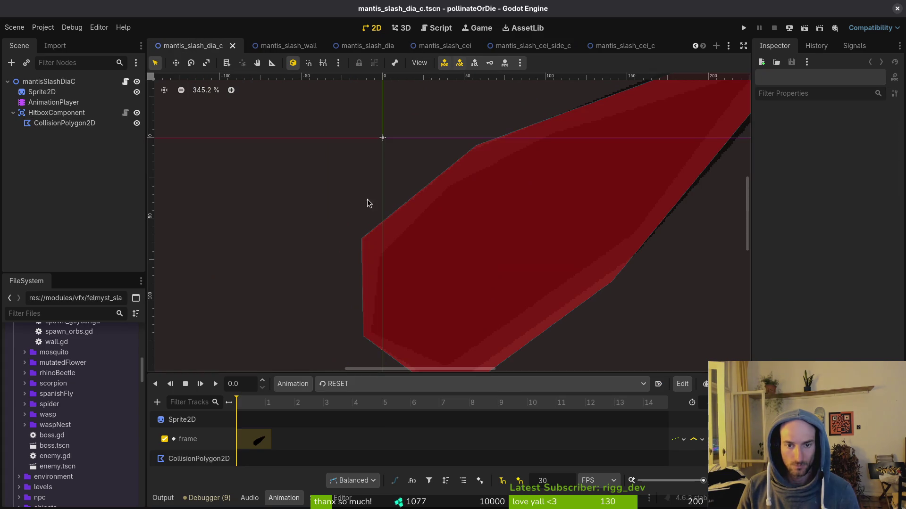
left_click(339, 384)
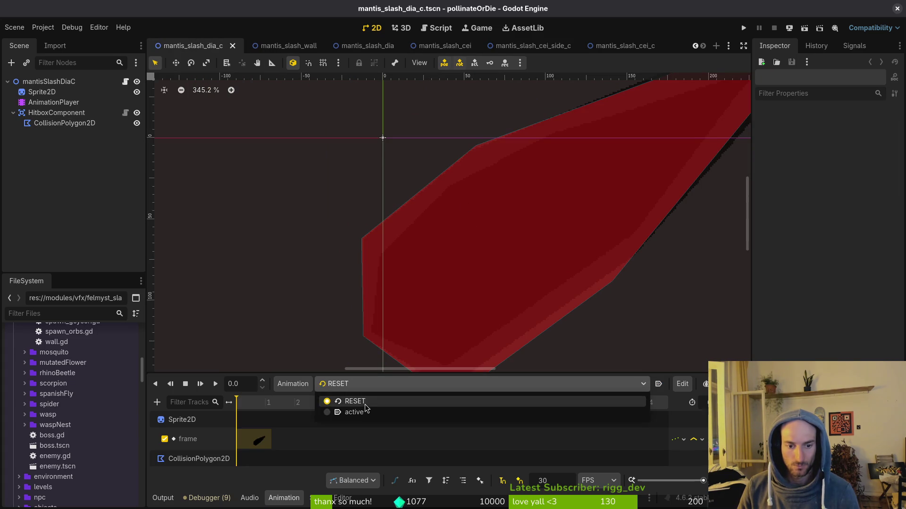
left_click(373, 405)
left_click(302, 405)
scroll(526, 243, "up", 3)
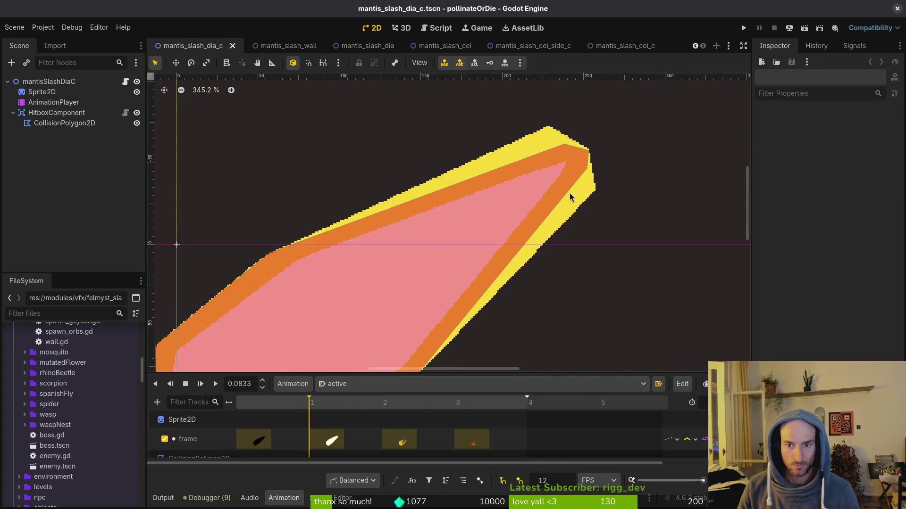
- Extend the mantis_slash_dia_c hitbox's lower-right and top corners over the sprite, save, and close the scene
left_click(566, 158)
left_click_drag(593, 168, 607, 208)
left_click_drag(553, 126, 529, 94)
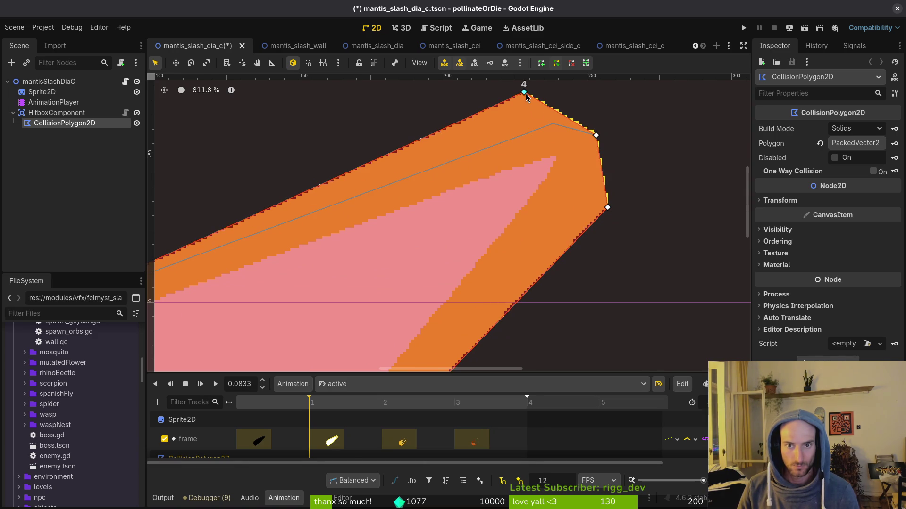
scroll(502, 233, "down", 4)
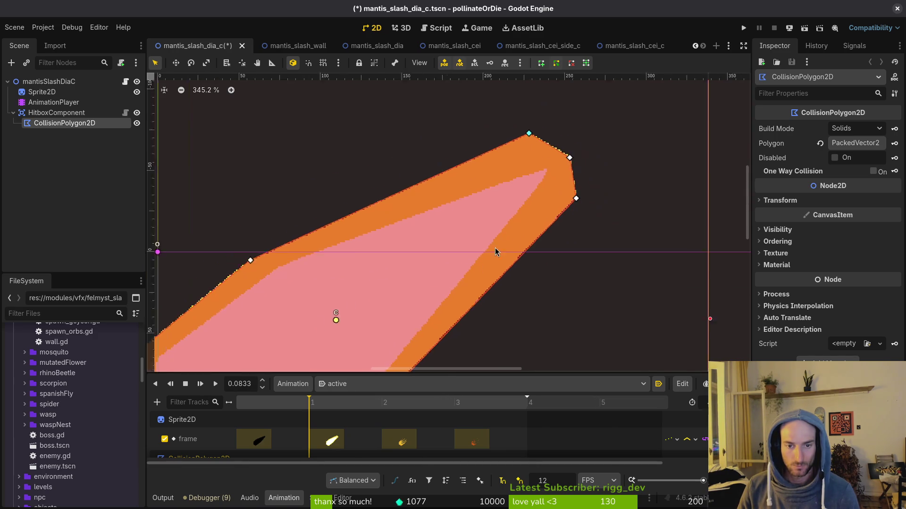
key("Escape")
key("ctrl+s")
scroll(454, 249, "down", 2)
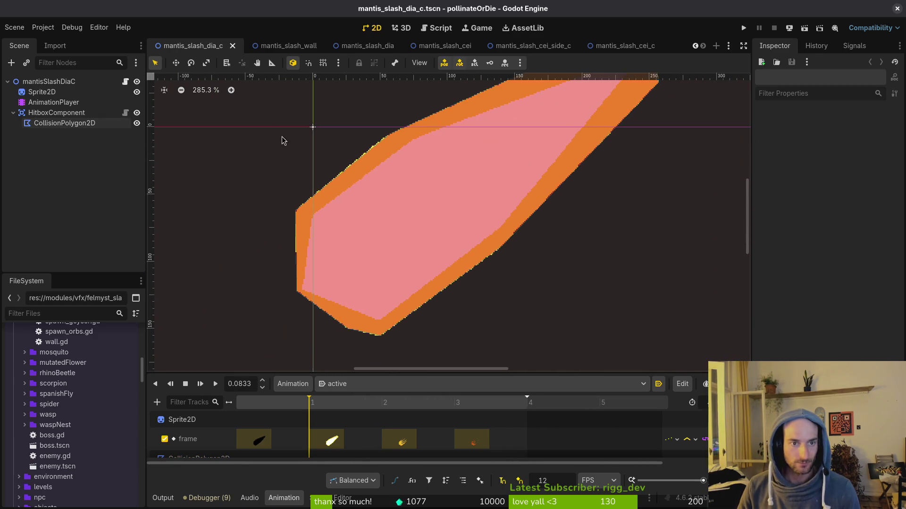
middle_click(220, 49)
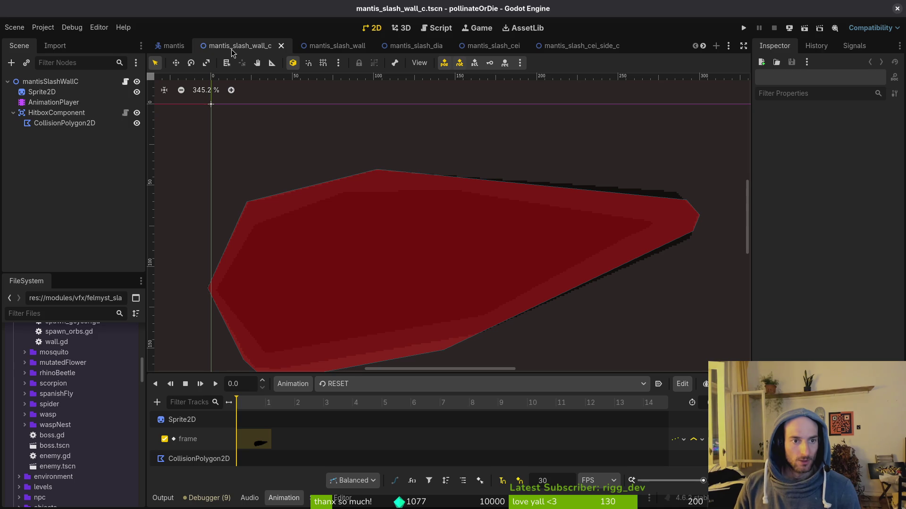
- On the next scene's 'active' animation at 0.0833, reshape the hitbox's tip and lower-right corners, then save
left_click(337, 384)
left_click(339, 410)
left_click(313, 405)
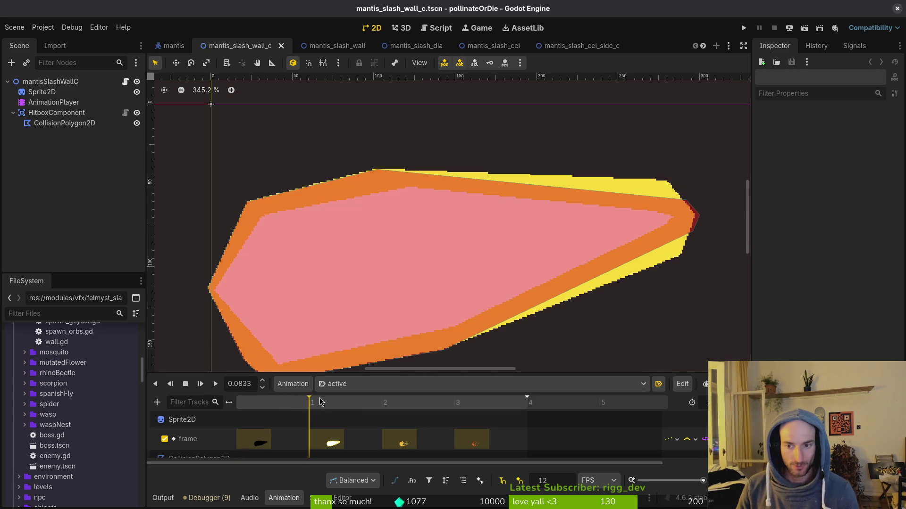
left_click(676, 228)
scroll(698, 217, "up", 3)
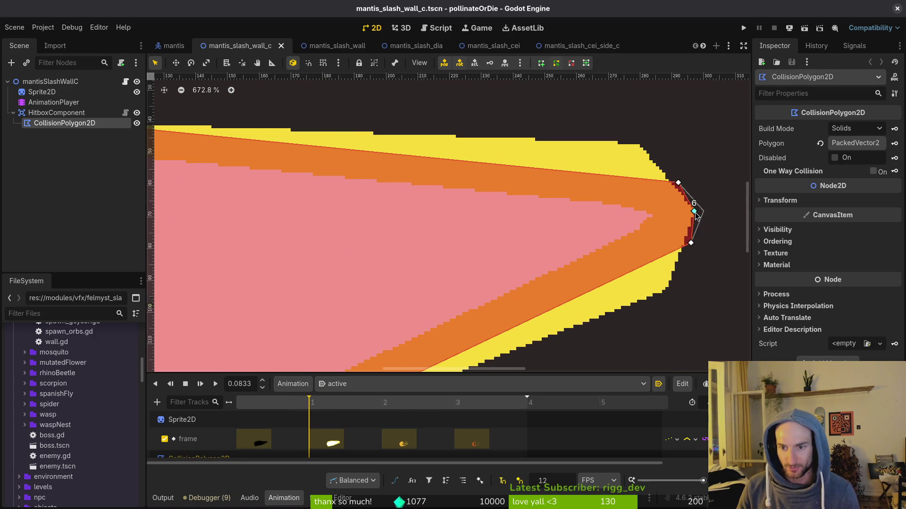
left_click_drag(677, 182, 641, 145)
left_click_drag(691, 243, 669, 289)
scroll(566, 255, "down", 2)
key("ctrl+s")
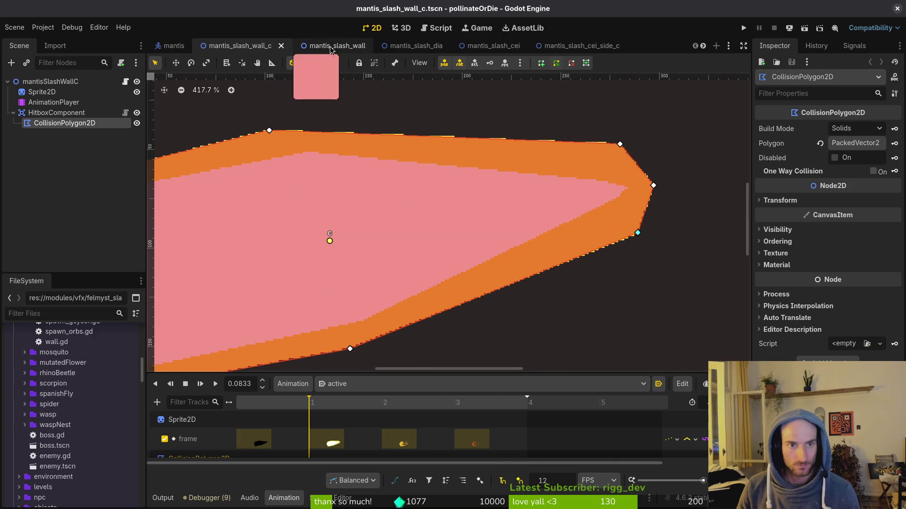
- Check the mantis_slash_cei_side_c, cei and dia hitboxes at the 0.0833 frame
left_click(546, 54)
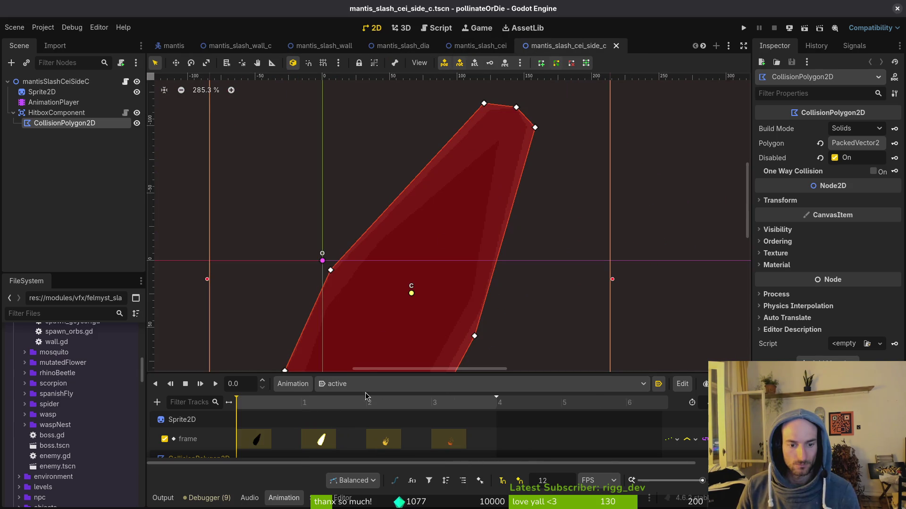
left_click(300, 402)
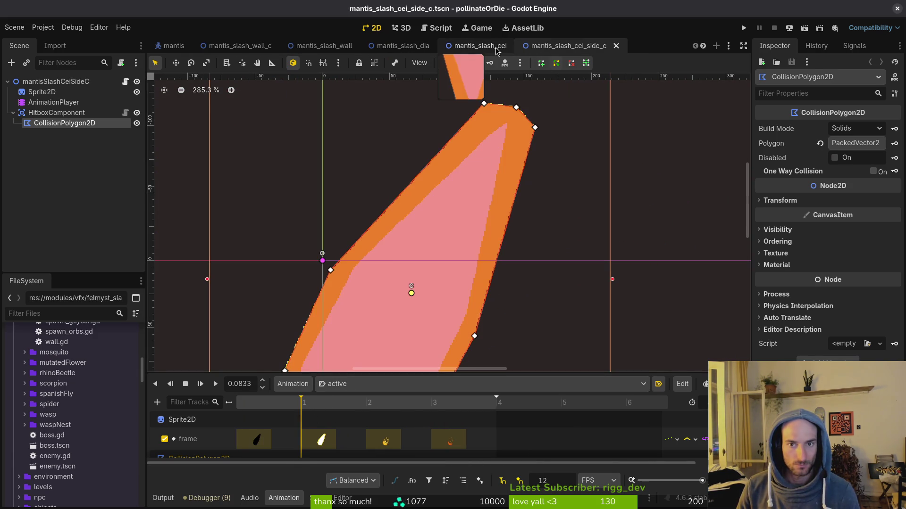
left_click(498, 51)
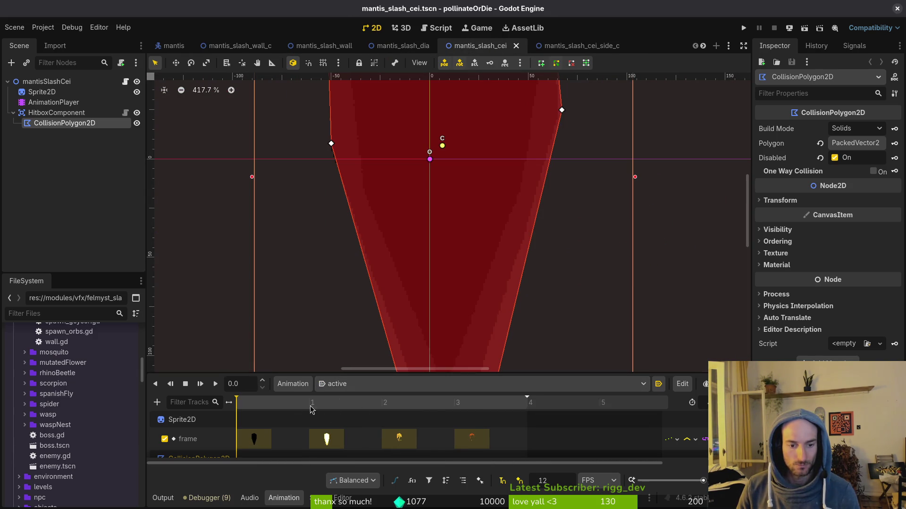
left_click(314, 405)
scroll(450, 241, "down", 2)
scroll(449, 308, "up", 3)
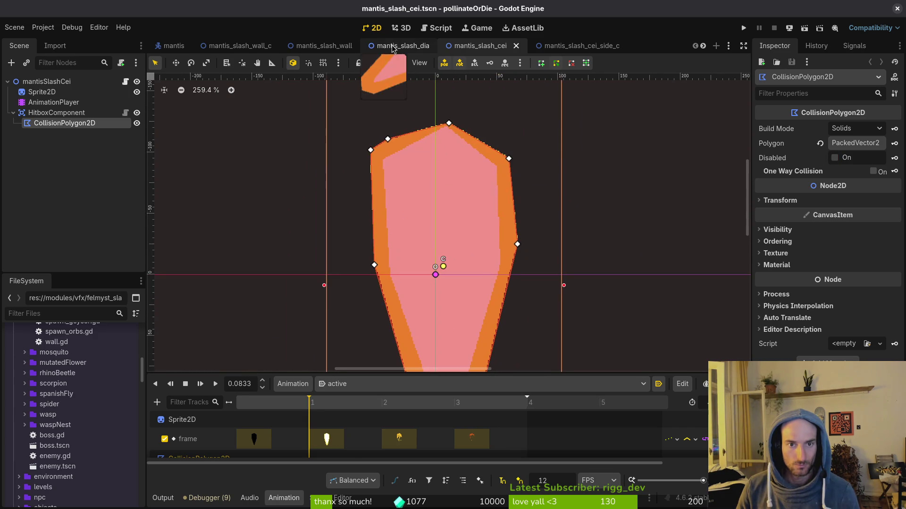
left_click(392, 49)
left_click(309, 405)
scroll(449, 226, "down", 2)
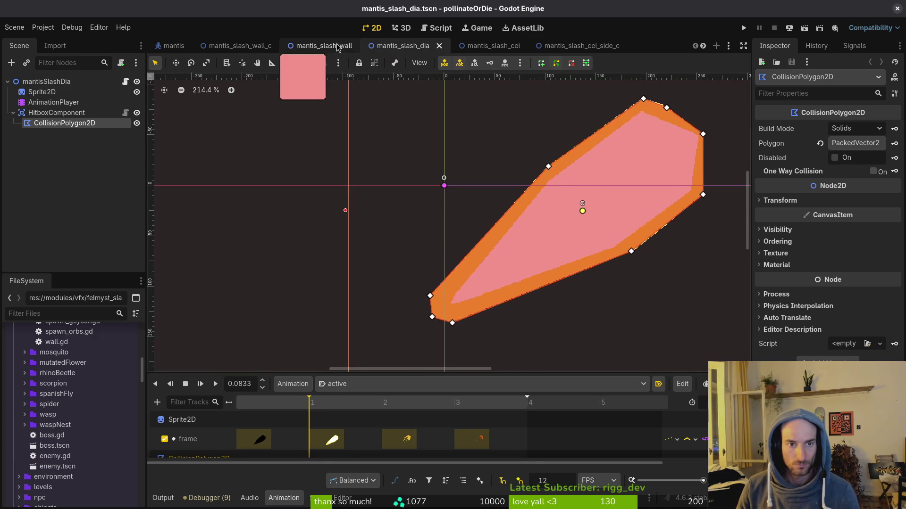
- Check mantis_slash_wall and mantis_slash_wall_c at 0.0833, then close mantis_slash_wall_c
left_click(338, 45)
scroll(339, 253, "down", 1)
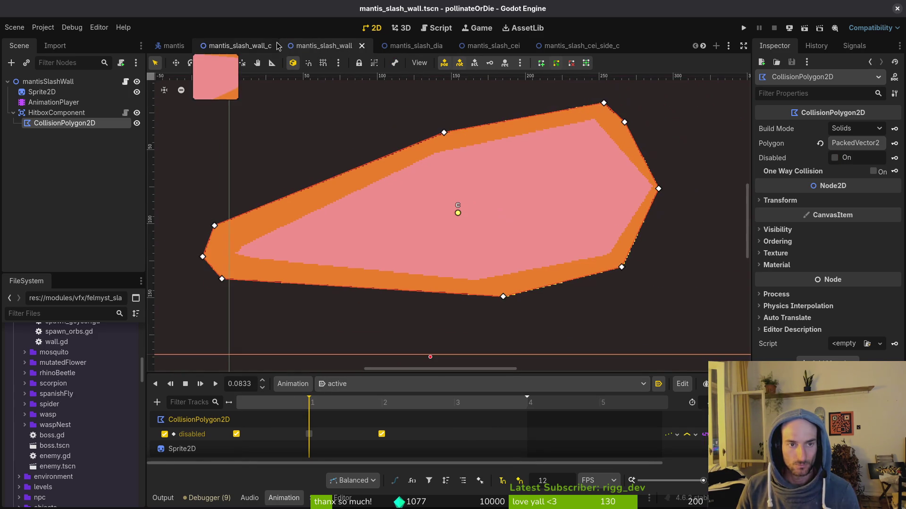
left_click(279, 42)
left_click(303, 407)
scroll(378, 212, "down", 3)
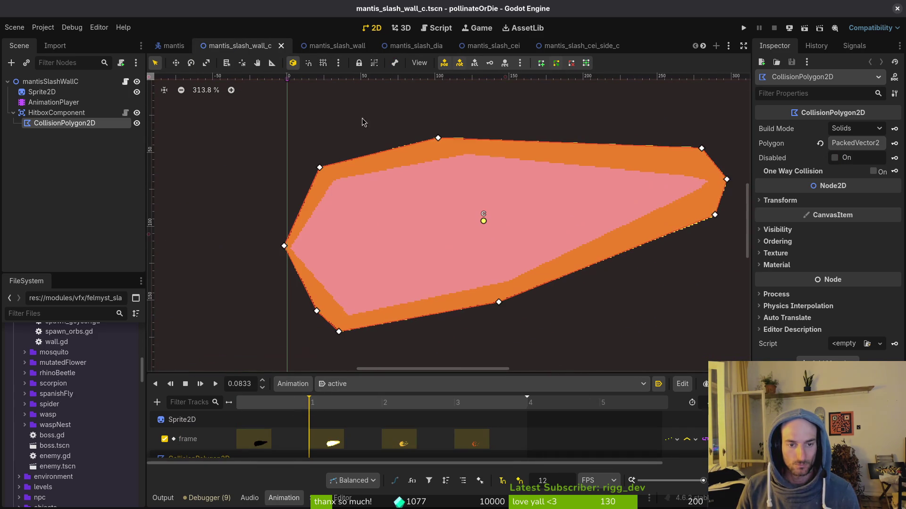
middle_click(257, 46)
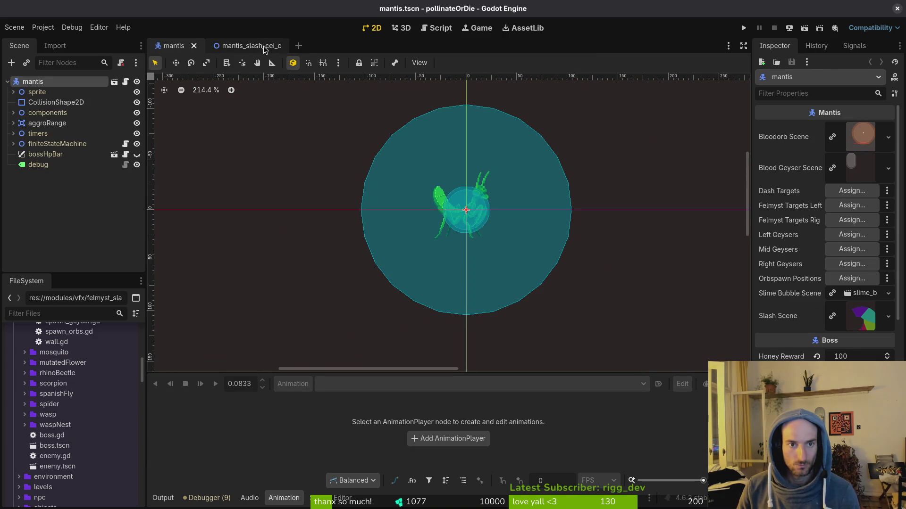
- Open mantis_slash_wall_c.tscn and view its 'active' animation at 0.0833 to check the hitbox
left_click(251, 234)
key("alt+shift+o")
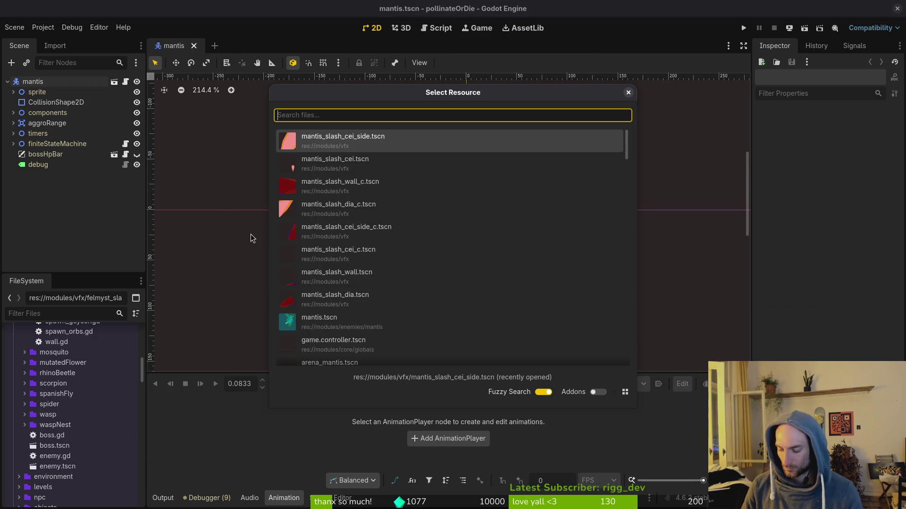
type("mantis")
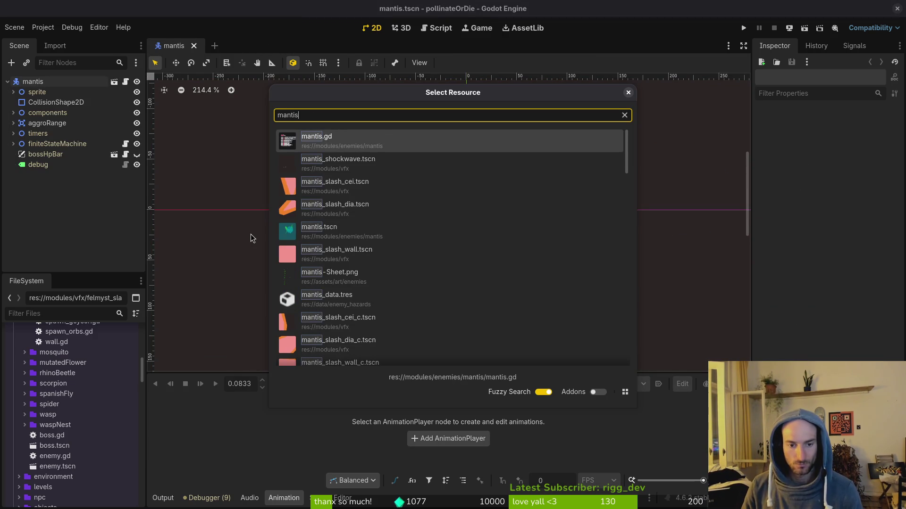
type("di")
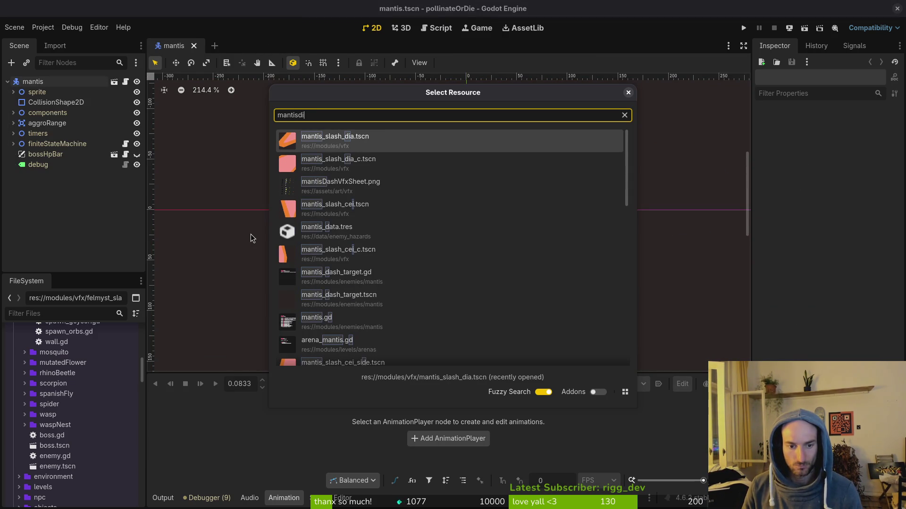
key("BackSpace")
key("BackSpace")
type("walce")
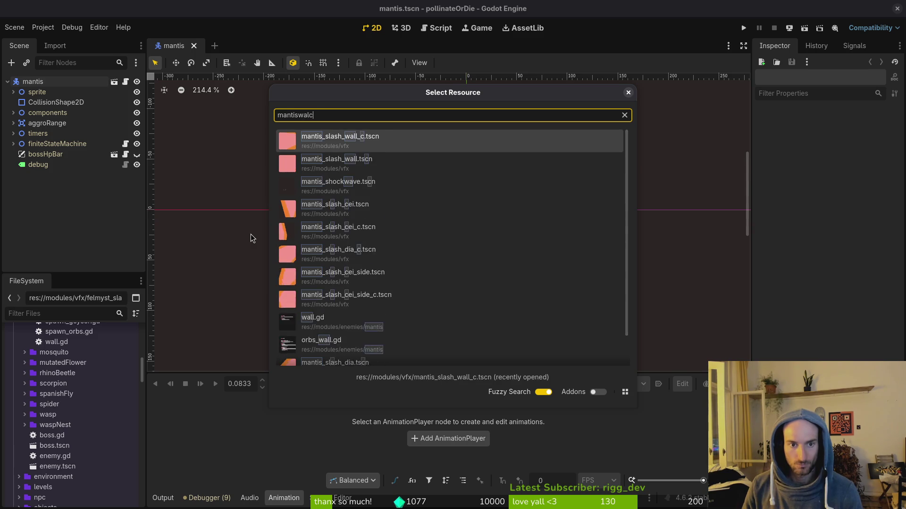
key("Return")
left_click(363, 390)
left_click(362, 412)
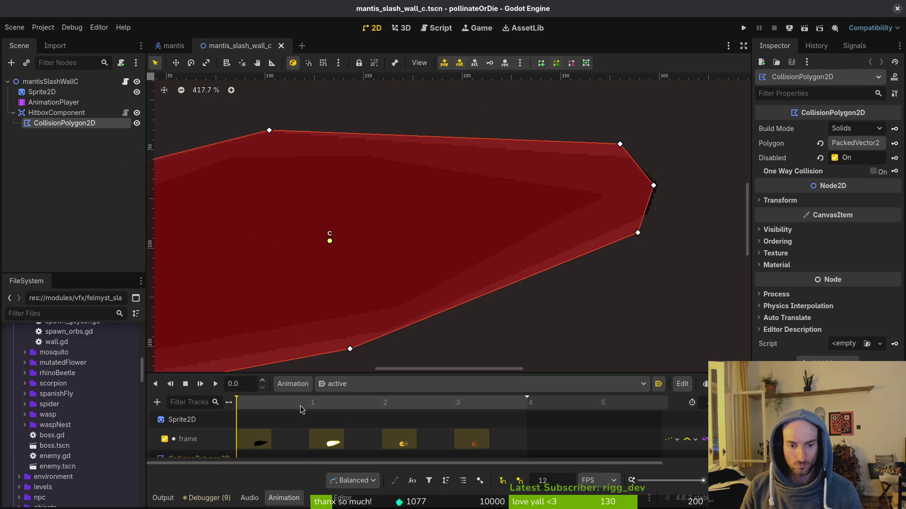
left_click(306, 405)
scroll(425, 277, "down", 2)
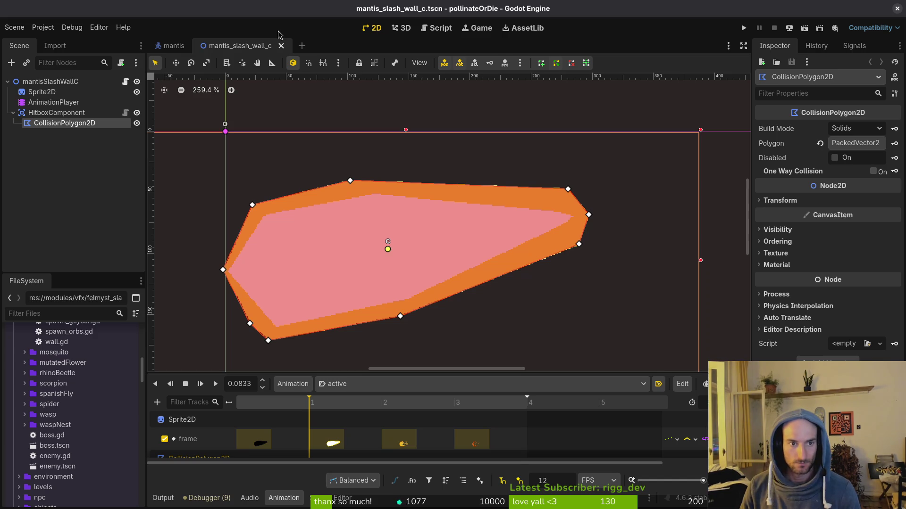
- Open mantis_slash_dia_c.tscn and view its 'active' animation at 0.0833
key("shift+alt+o")
key("Escape")
key("shift+alt+o")
type("mantis_slash_dia_c")
key("Return")
left_click(381, 385)
left_click(349, 413)
left_click(309, 408)
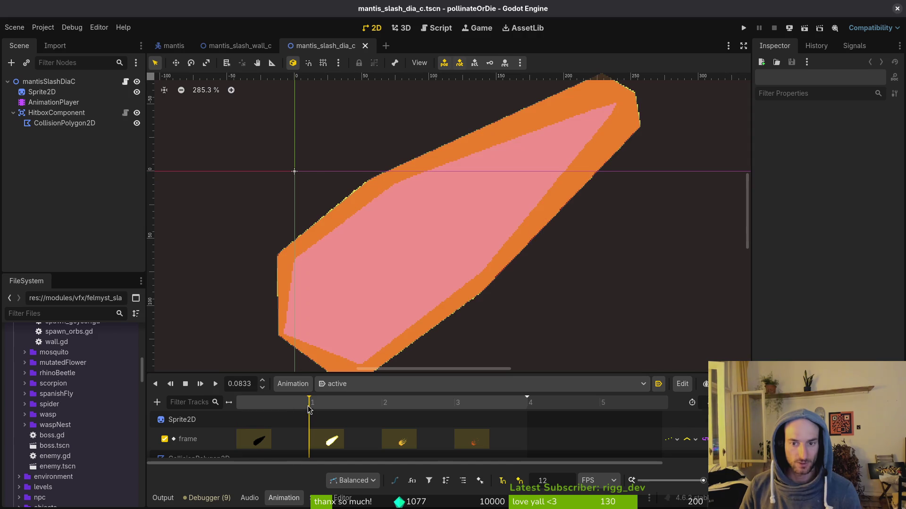
- Open mantis_slash_cei_side_c.tscn and view its 'active' animation at 0.0833
key("shift+alt+o")
type("manti")
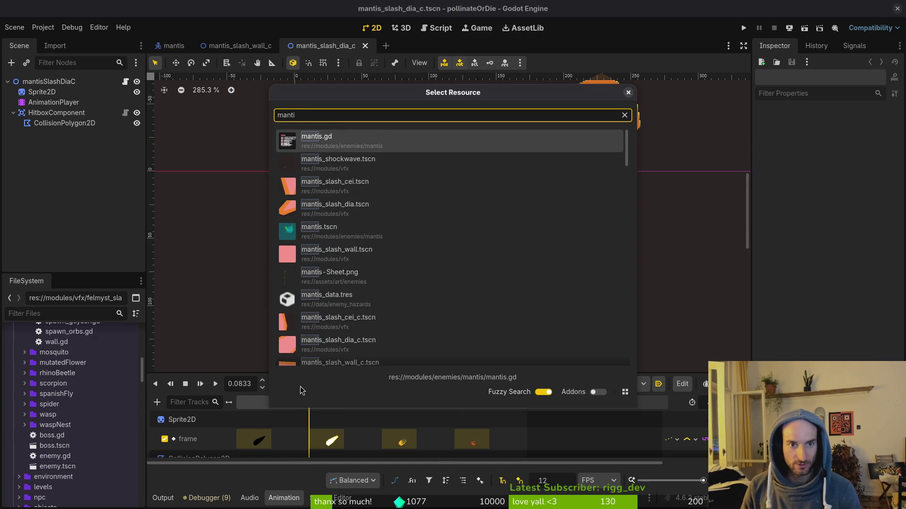
type("cei_side_c")
key("Return")
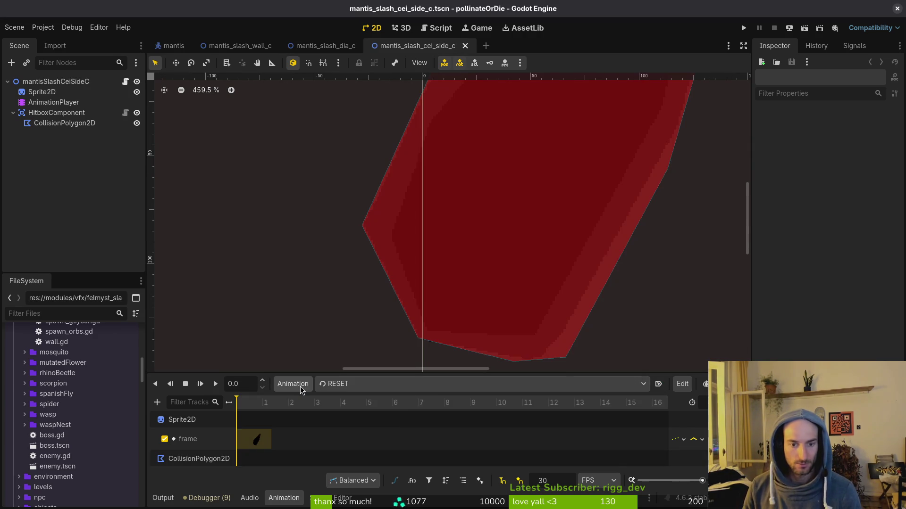
left_click(341, 384)
left_click(347, 408)
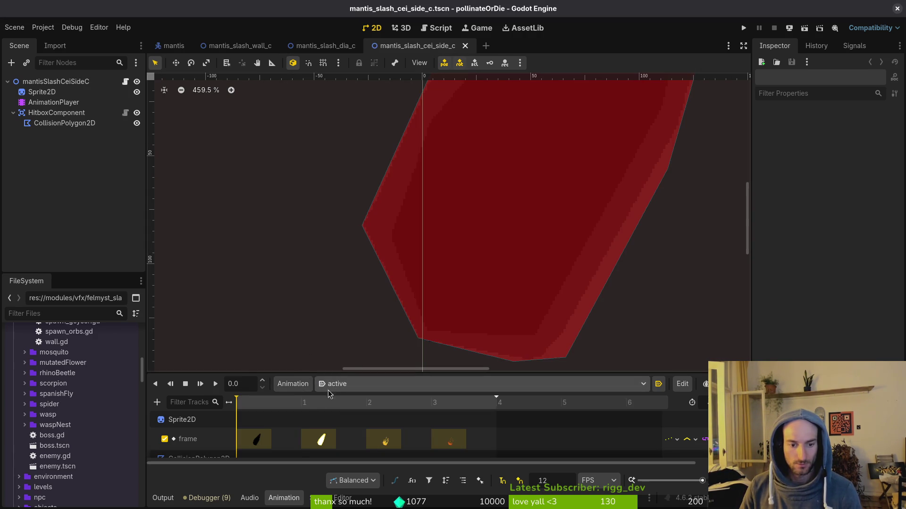
left_click(304, 403)
scroll(471, 259, "down", 4)
- Check mantis_slash_cei_c.tscn's 'active' frame at 0.0833, then close the wall_c and dia_c scenes
key("shift+alt+o")
type("mace")
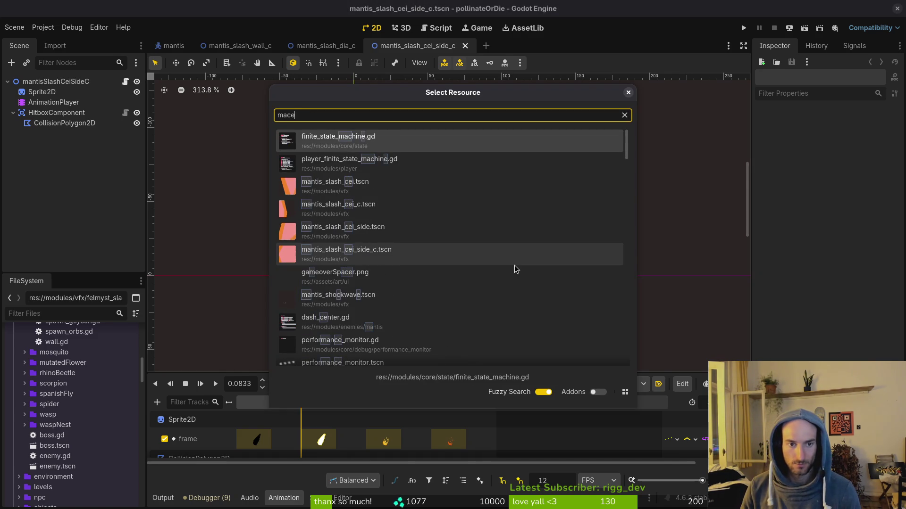
type("ic")
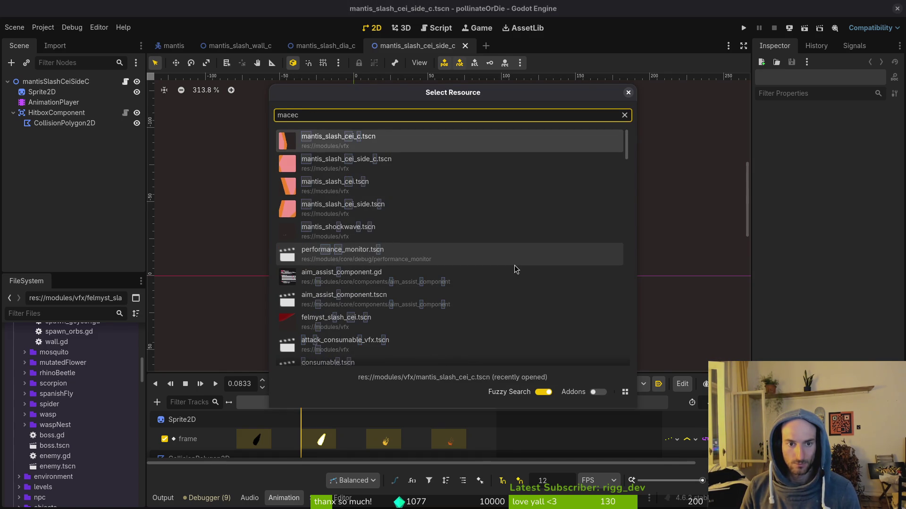
key("Return")
left_click(386, 384)
left_click(372, 413)
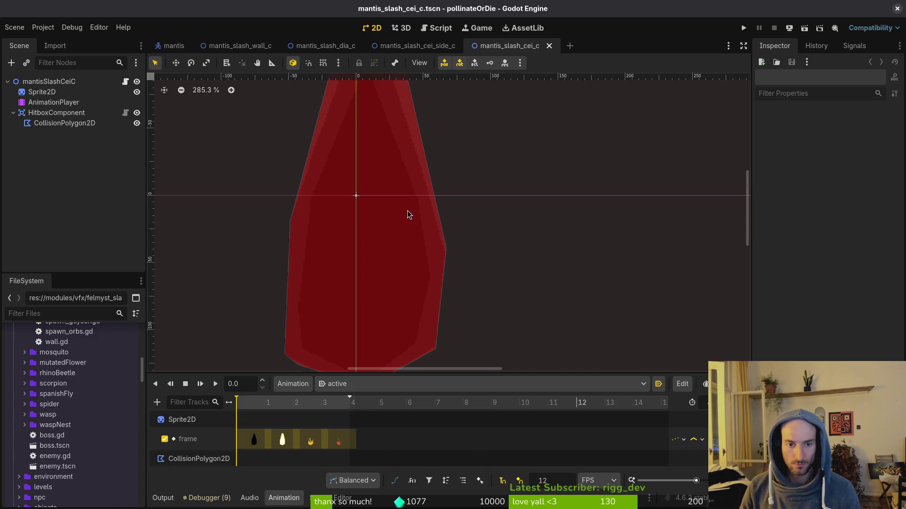
scroll(415, 273, "up", 3)
left_click(259, 406)
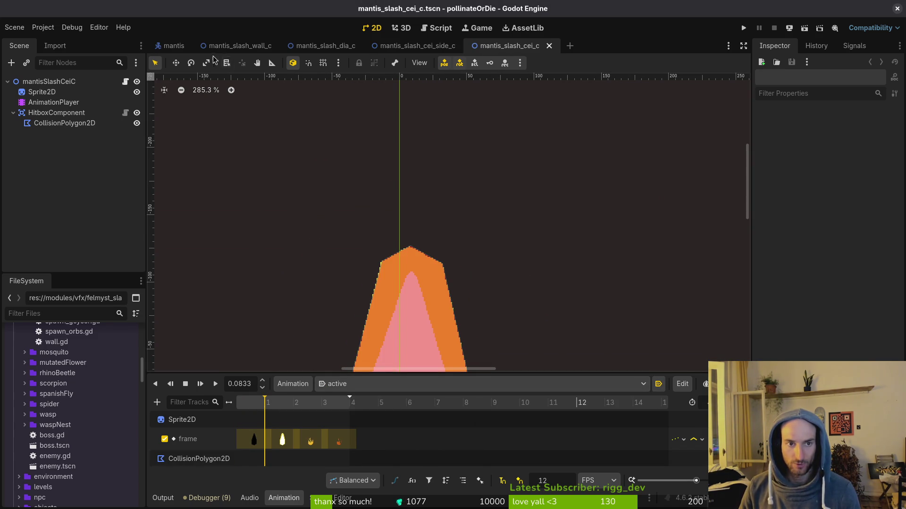
middle_click(238, 46)
middle_click(259, 47)
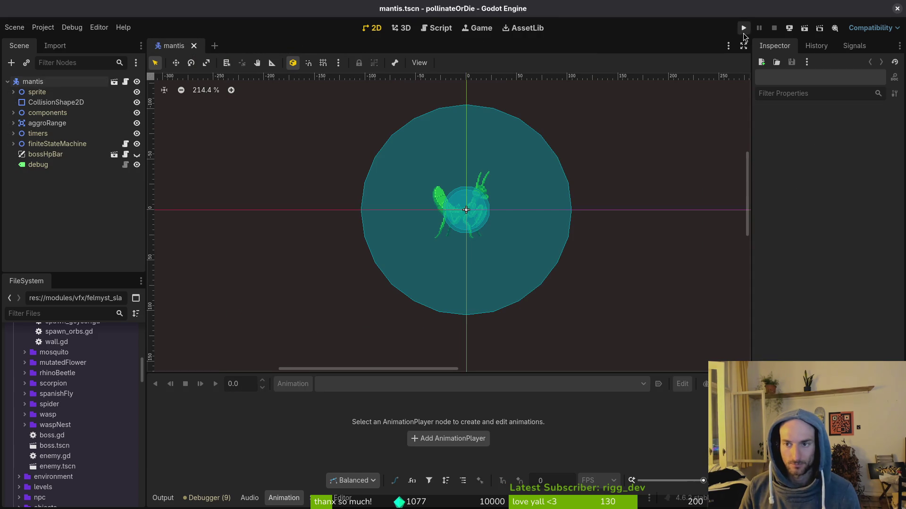
- Run the project, continue the saved game, and load the mantis boss level from debug select
left_click(744, 29)
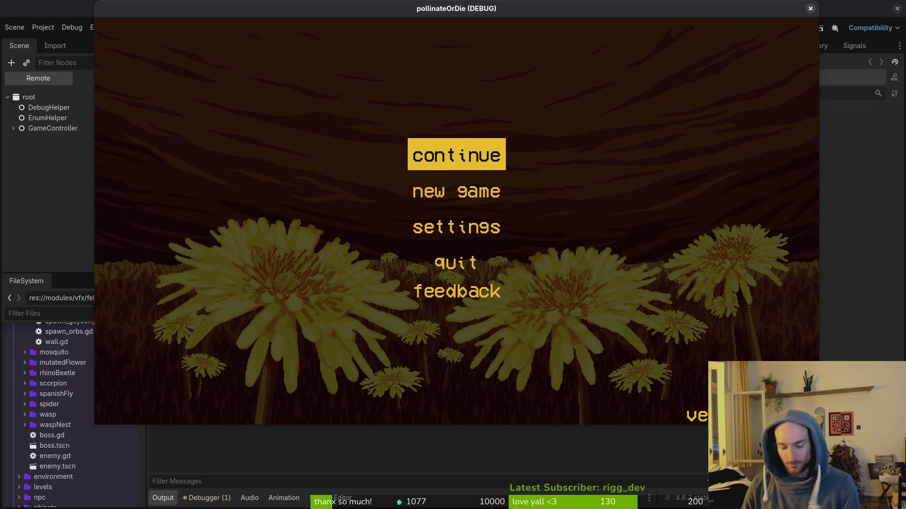
key("Return")
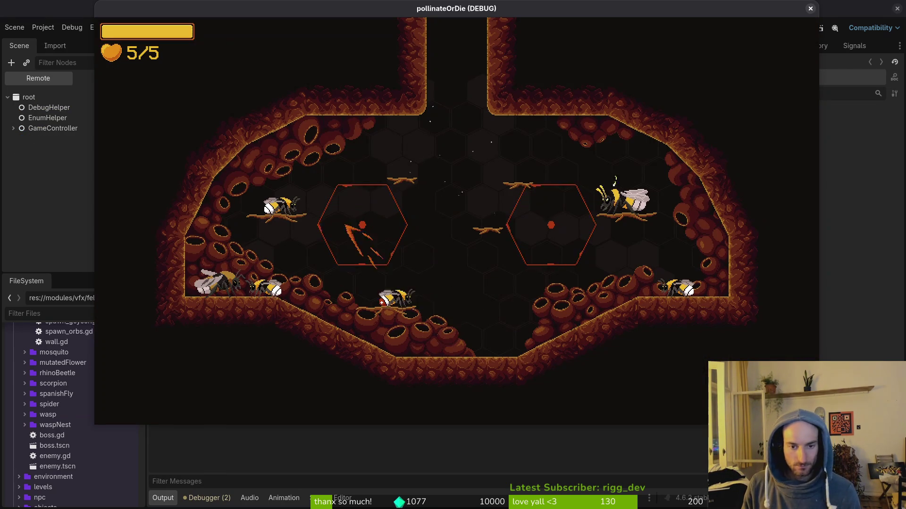
key("Escape")
key("Return")
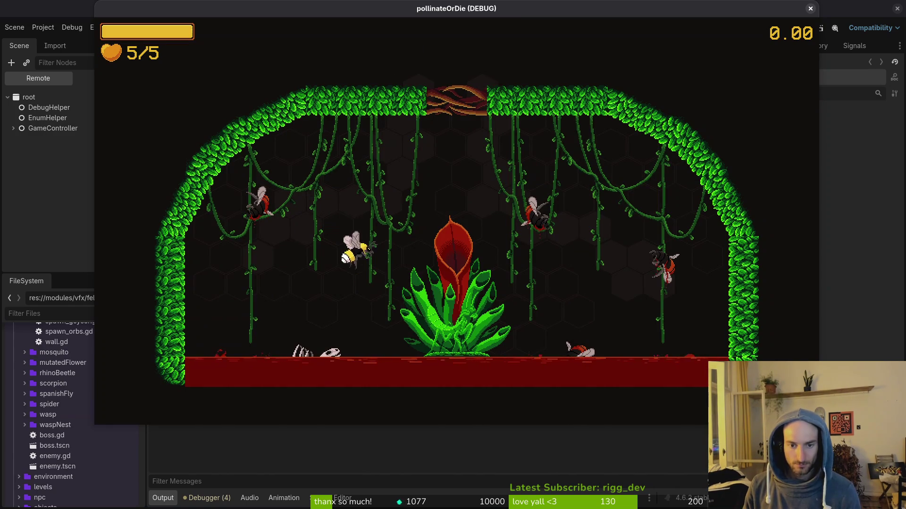
- Fight the mantis boss, dodging its slashes and diving onto it to drain its health
key("Left")
key("Right")
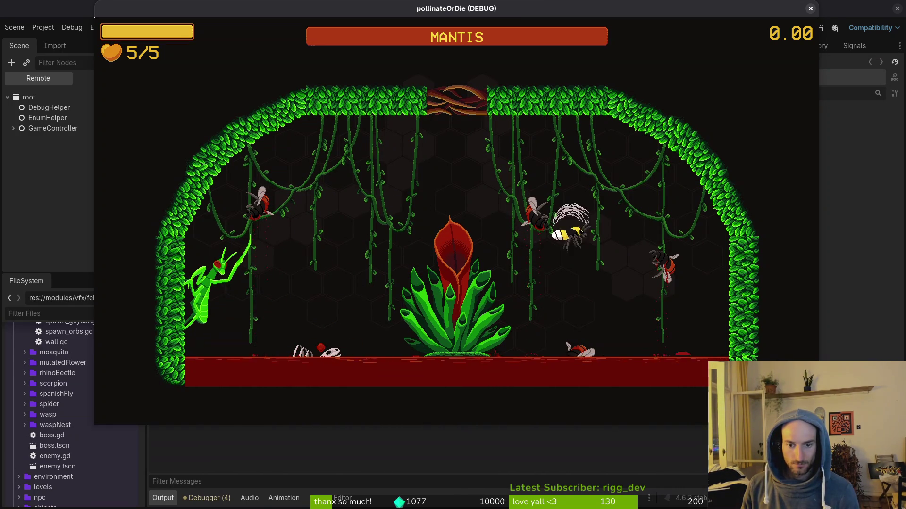
key("Left")
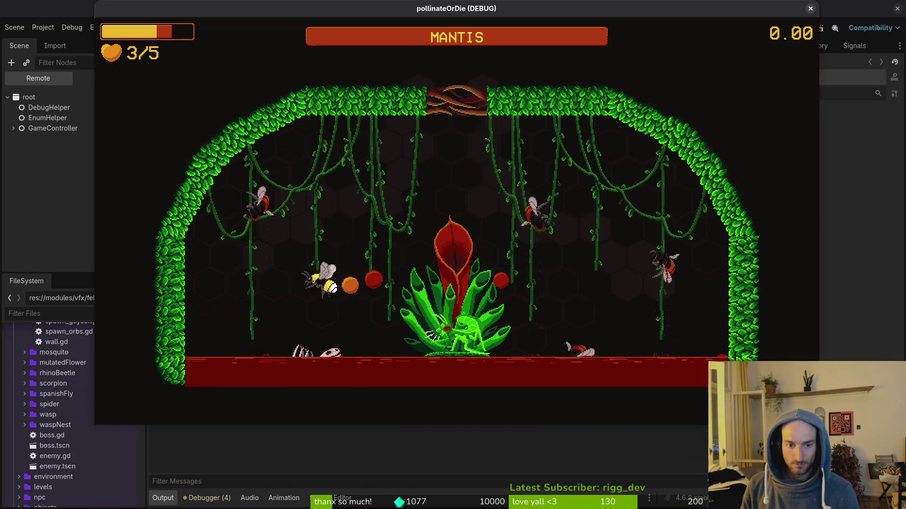
key("Right")
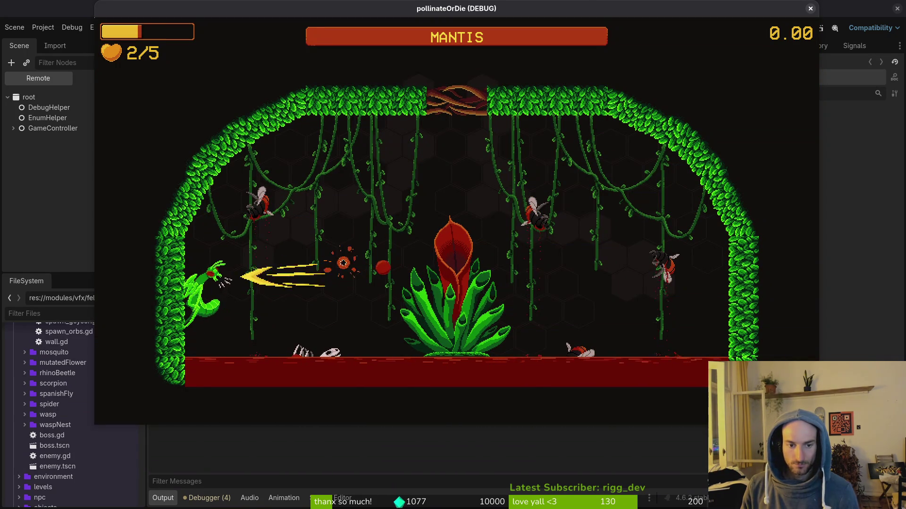
key("Right")
key("Up")
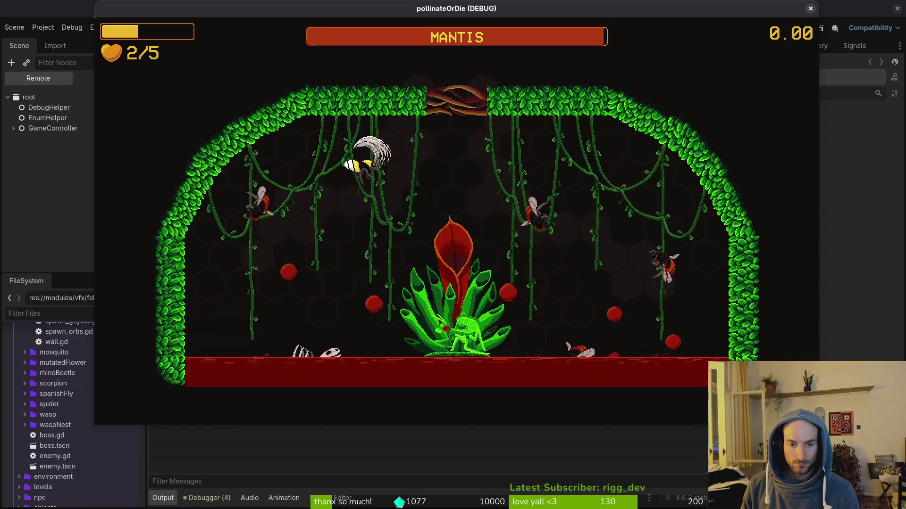
key("Up")
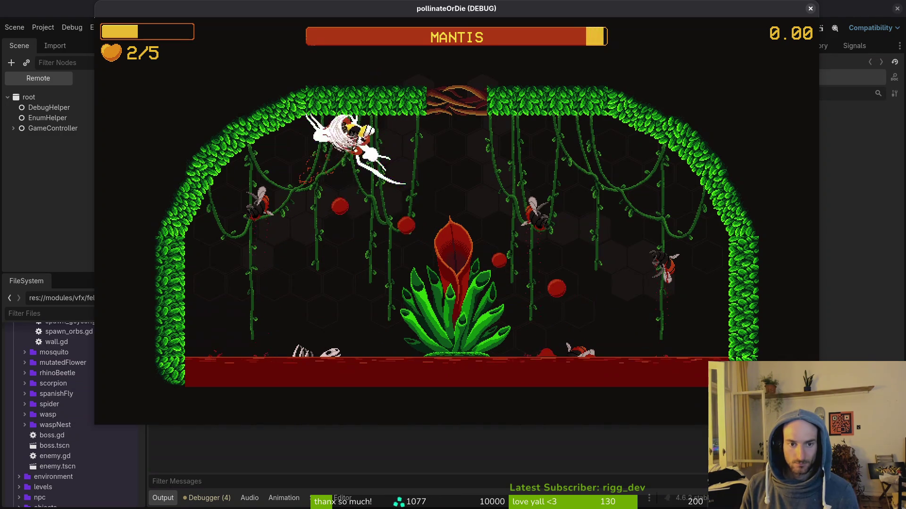
key("Right")
key("Down")
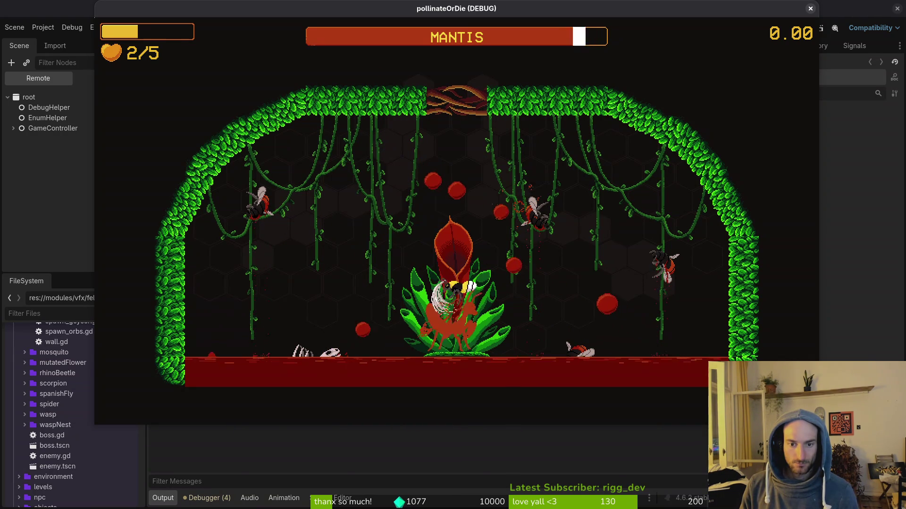
key("Up")
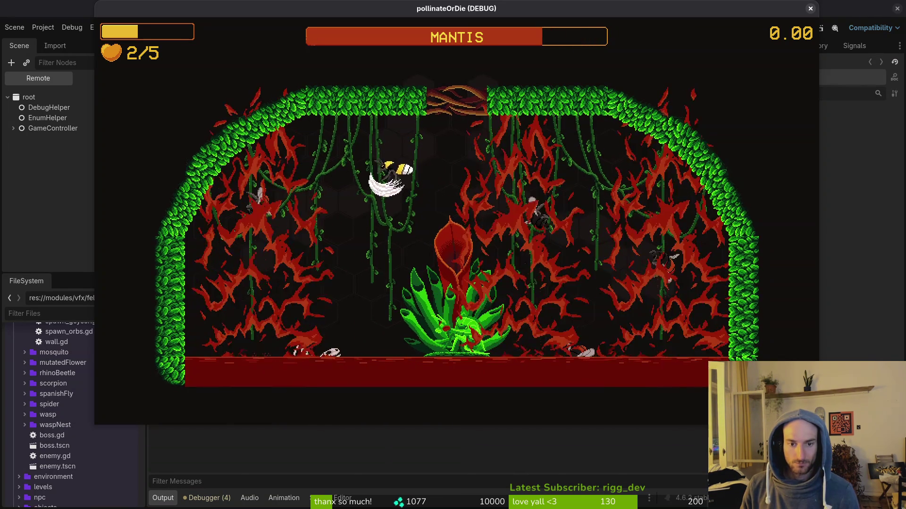
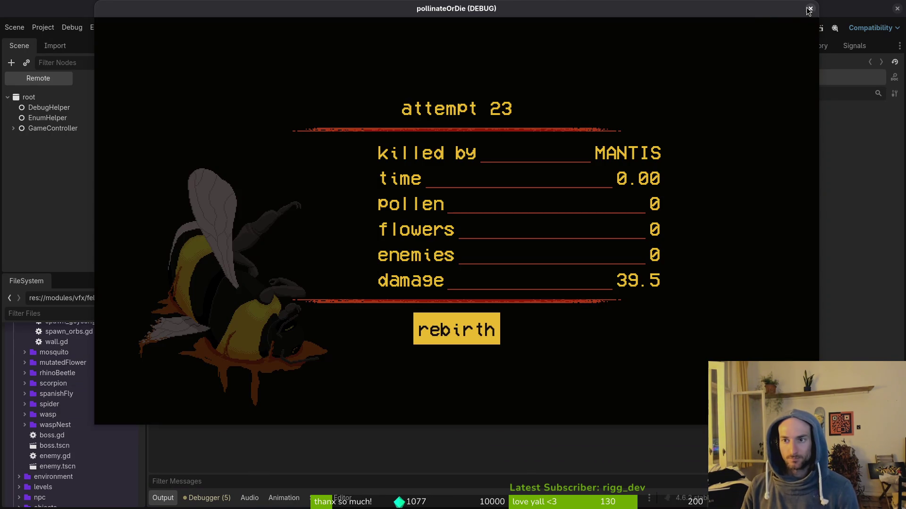
- Close the pollinateOrDie debug window, then expand and collapse the sprite node in the Scene dock
left_click(810, 9)
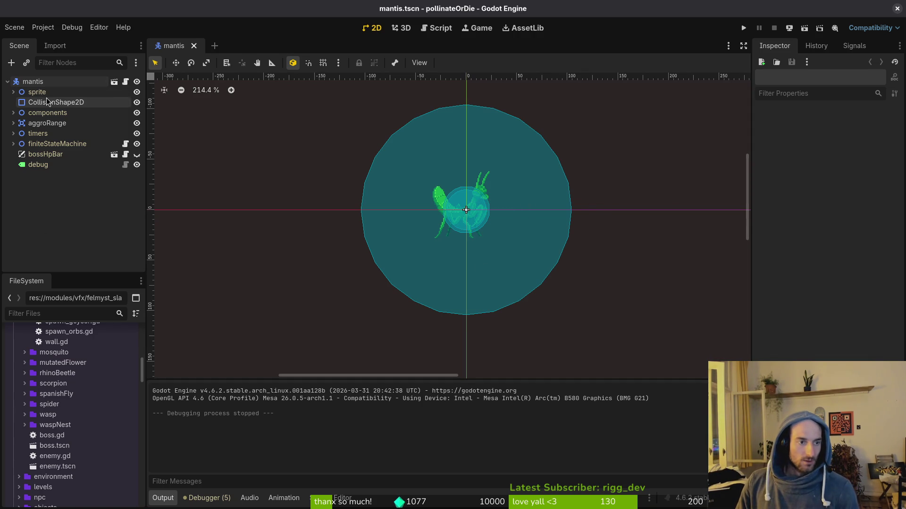
left_click(14, 92)
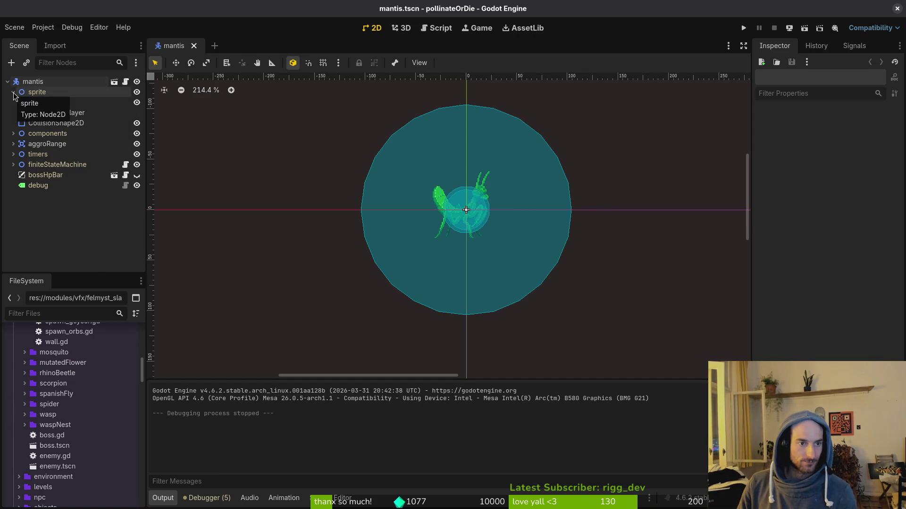
left_click(14, 92)
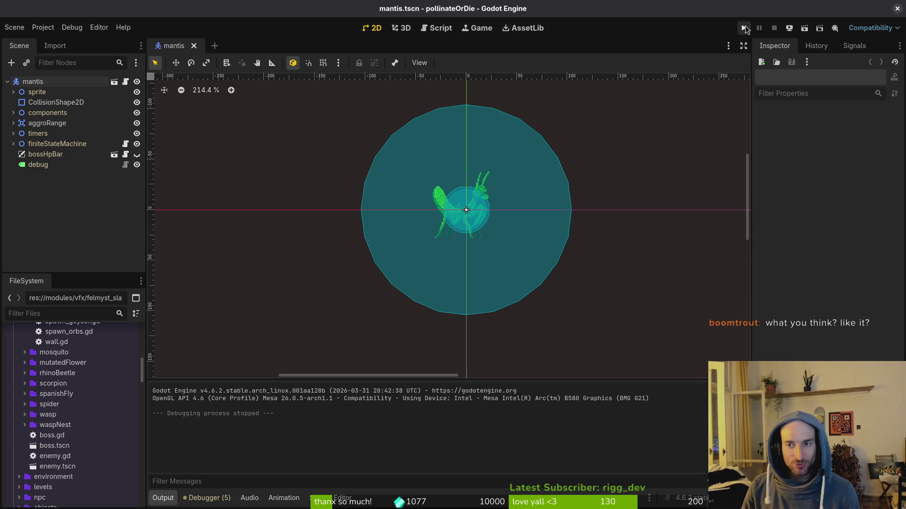
- Run the project and start the mantis boss level from level select
left_click(744, 28)
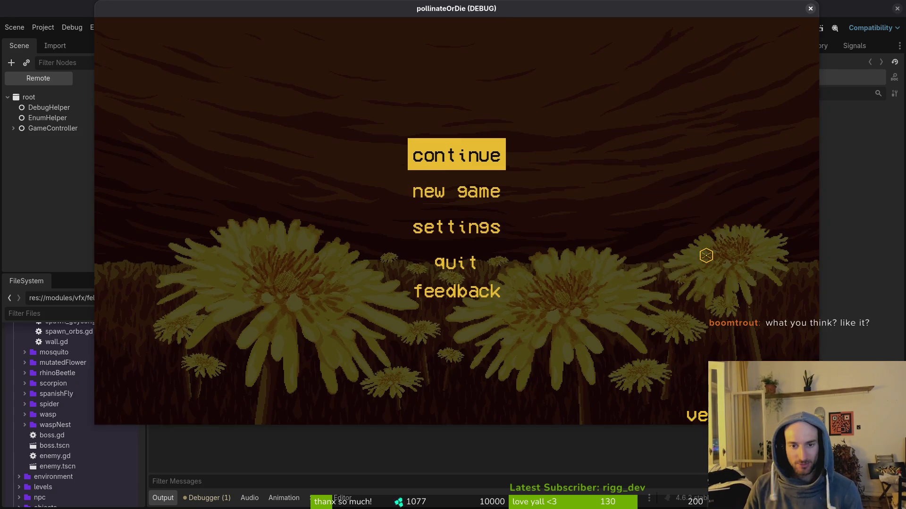
key("Return")
key("Escape")
key("Down")
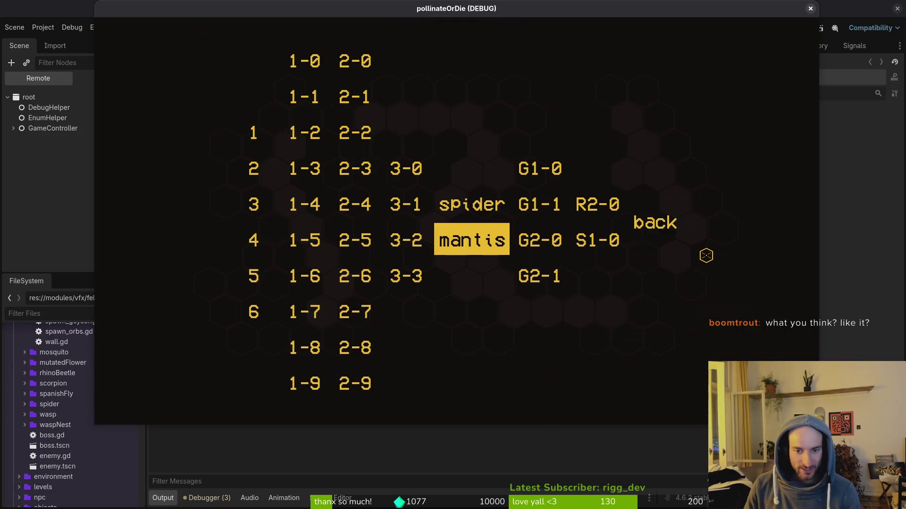
key("Return")
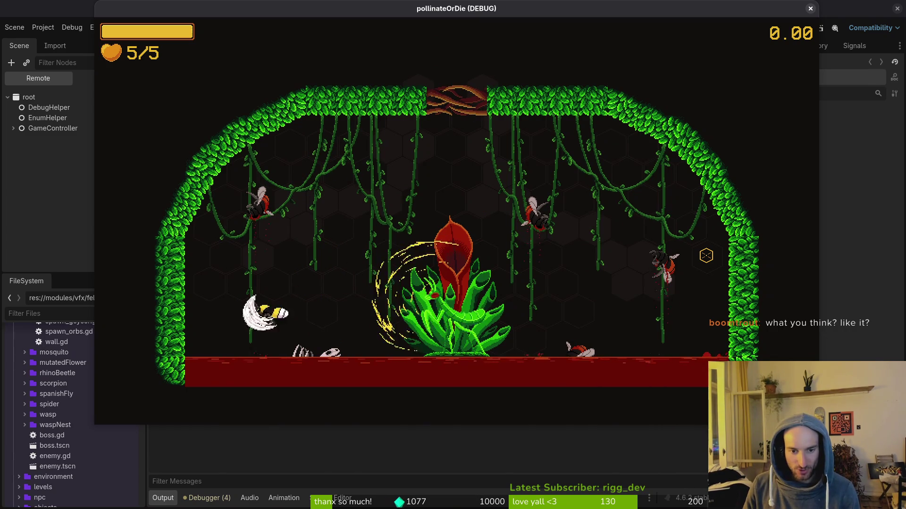
- Fly the bee around the arena briefly, then pause the game
key("w")
key("d")
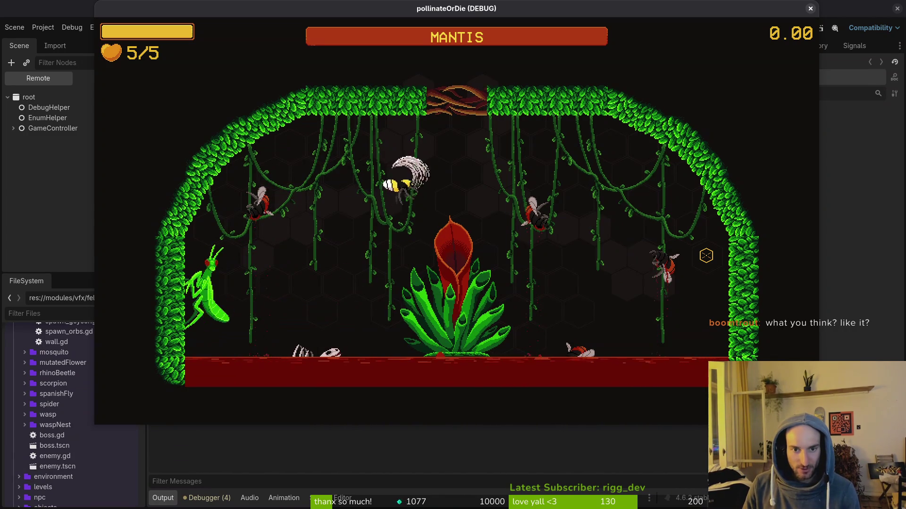
key("w")
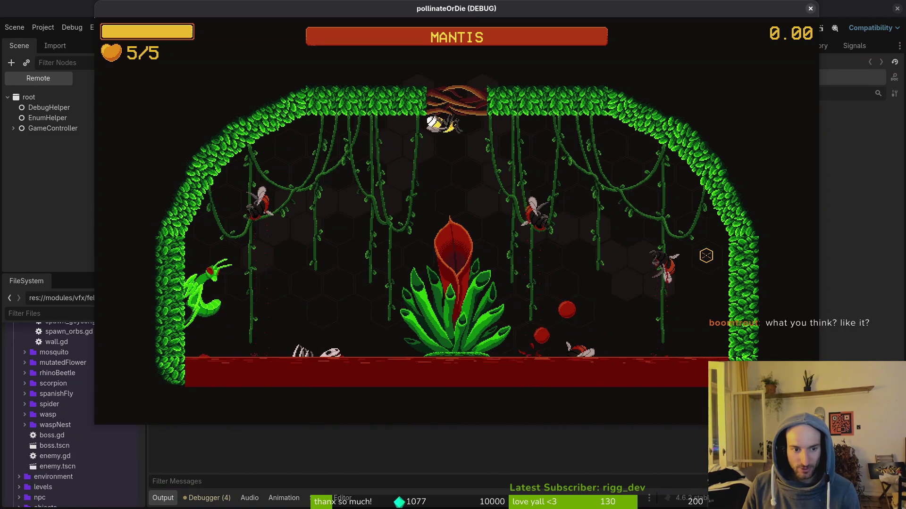
key("a")
key("s")
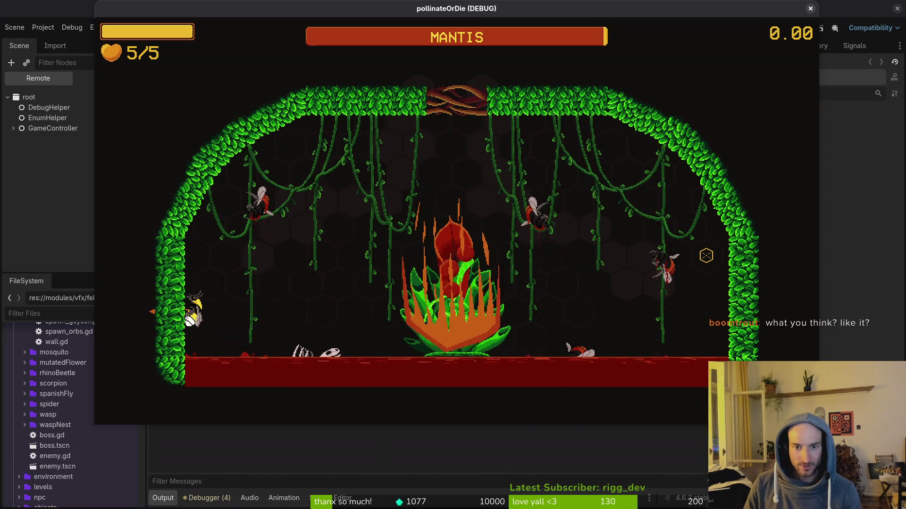
key("Escape")
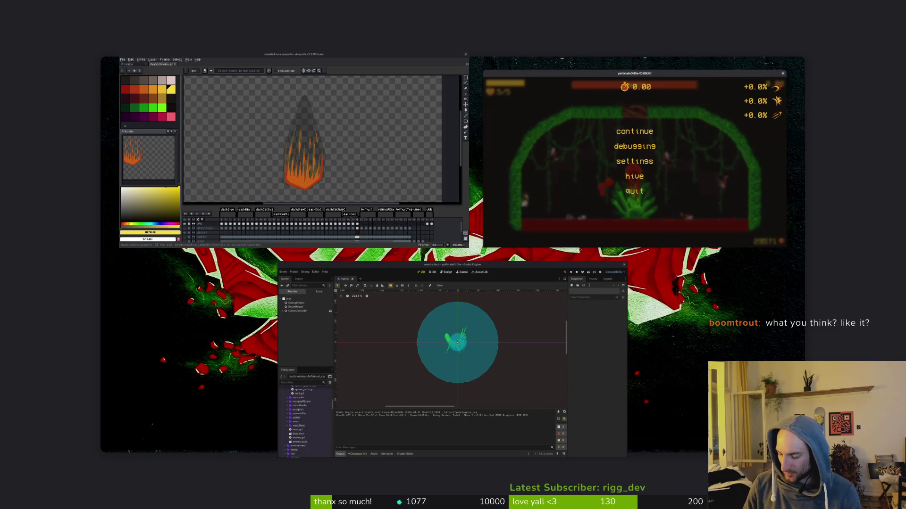
- Leave the window overview and return to the paused game
key("Escape")
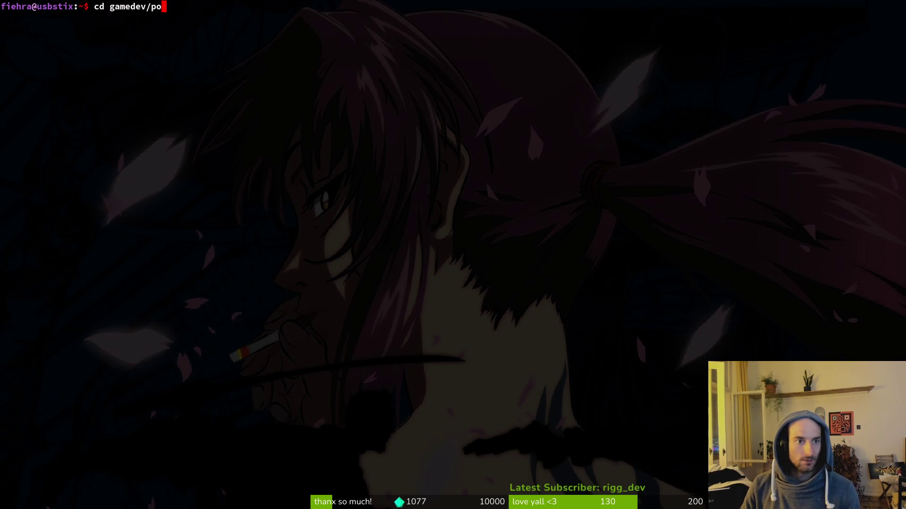
- Change into the gamedev project folder and start Neovim there with nvim
key("Tab")
key("Return")
type("cvim")
key("Return")
type("nvim .")
key("Return")
key("space")
- Use Find Files to open the mantis's modules/enemies/mantis/dashing.gd
key("f")
key("f")
type("da")
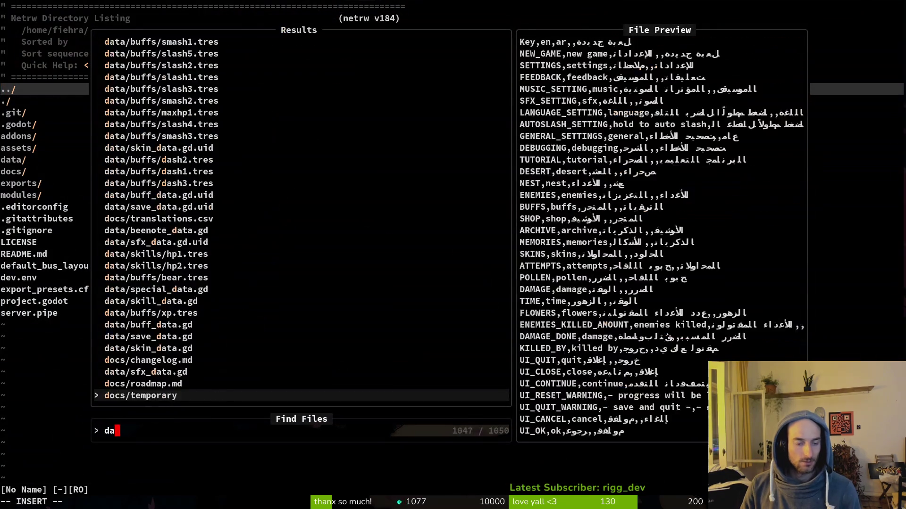
type("shing")
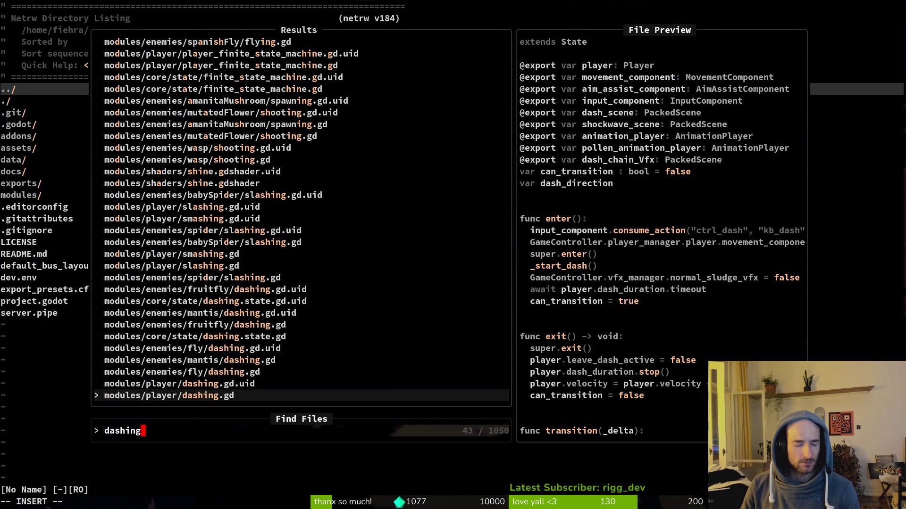
key("Return")
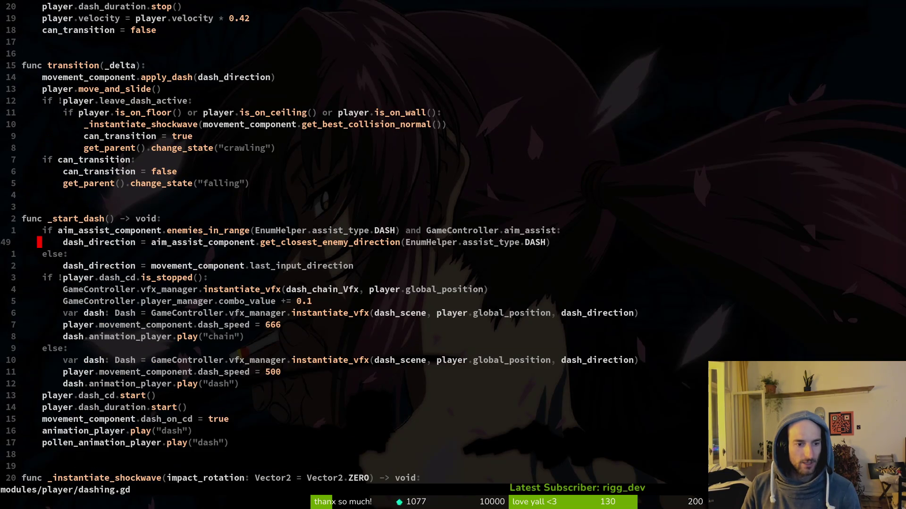
key("ctrl+d")
key("space")
key("f")
key("f")
type("dashing")
key("Up")
key("Up")
key("Up")
key("Return")
- In _randomize_next_attack, paste the felmysting line below the orbsWall and dashCenter calls
key("j")
key("j")
key("j")
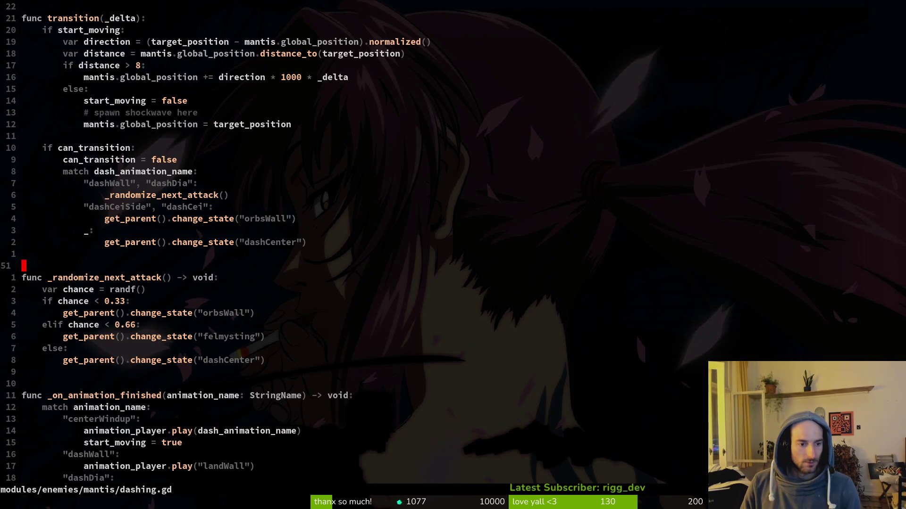
key("k")
key("k")
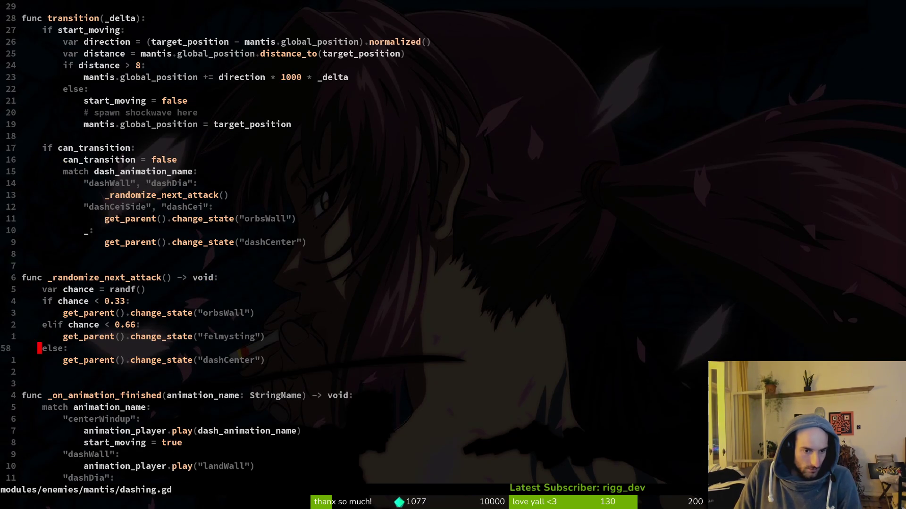
key("y")
key("y")
key("k")
key("k")
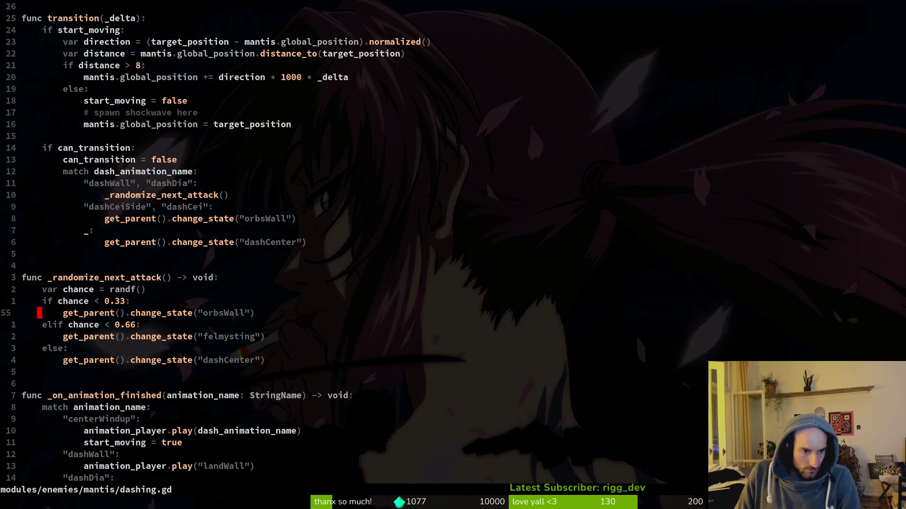
key("p")
key("j")
key("j")
key("j")
key("p")
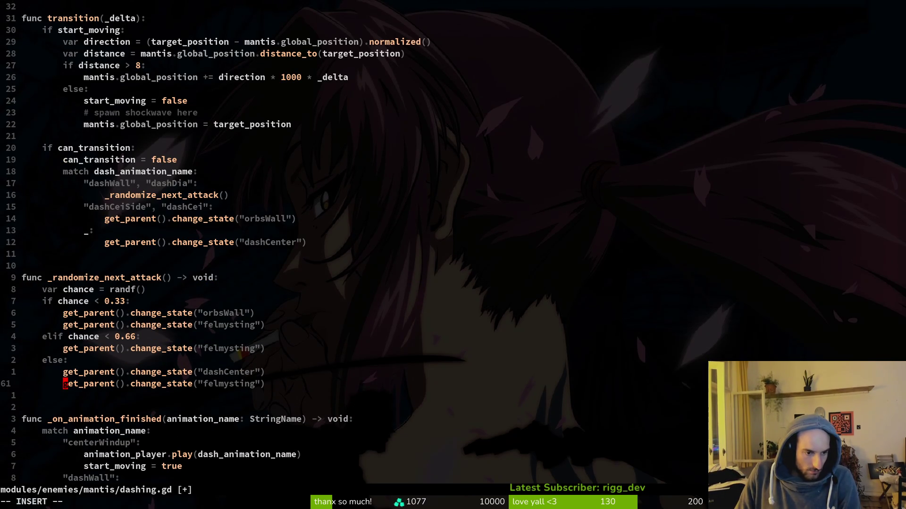
- Comment out the orbsWall and dashCenter calls with # and save dashing.gd
key("w")
key("O")
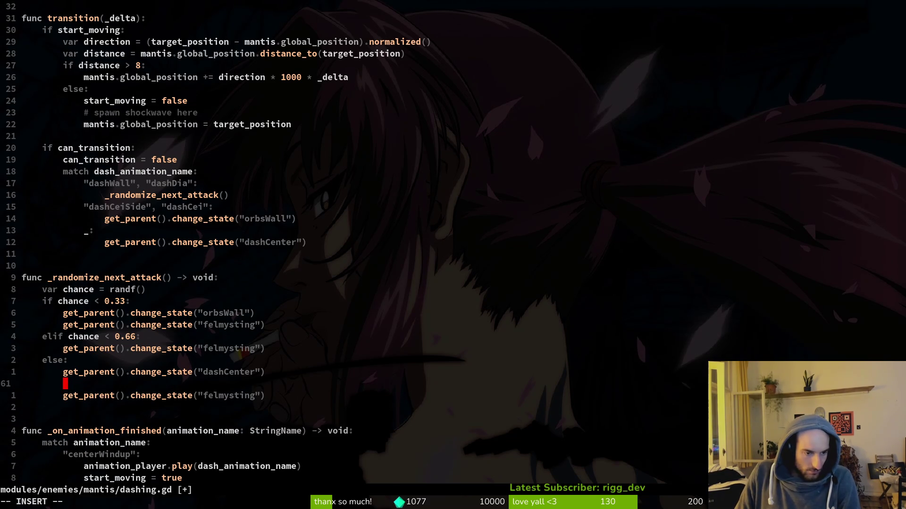
key("Escape")
type("ukI#")
key("Escape")
key("k")
key("k")
key("k")
key("k")
key("k")
type("I#")
key("Escape")
type(":w")
key("Return")
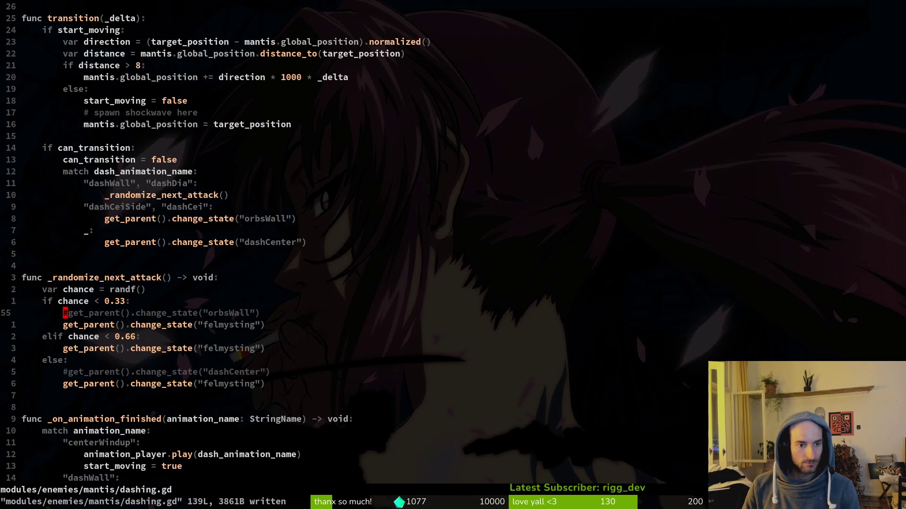
- Try adding dashCenter under the dashCeiSide case, undo it, save, and restart the game with F5
key("k")
key("k")
key("k")
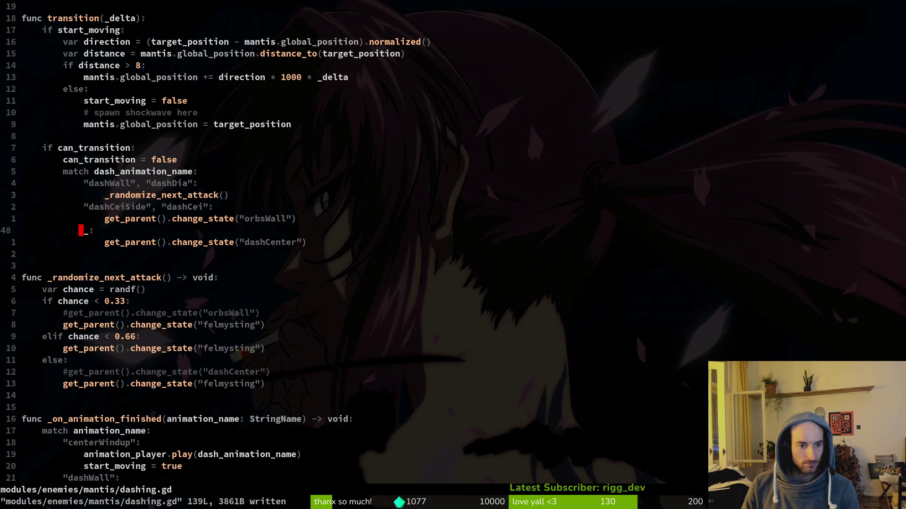
key("j")
key("y")
key("y")
key("k")
key("k")
key("p")
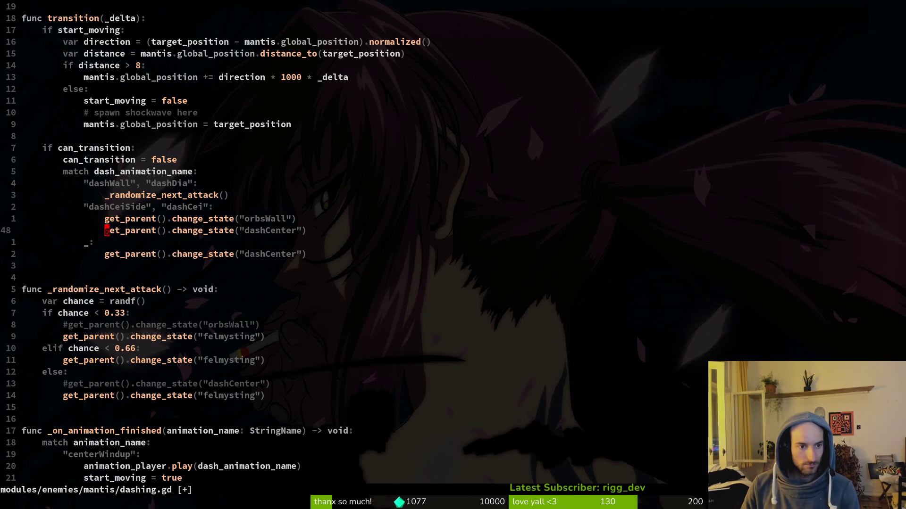
key("u")
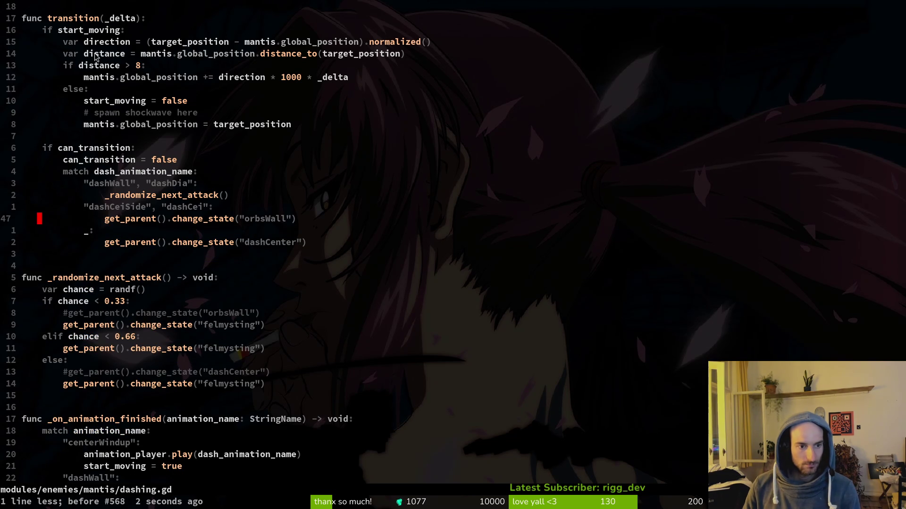
type(":w")
key("Return")
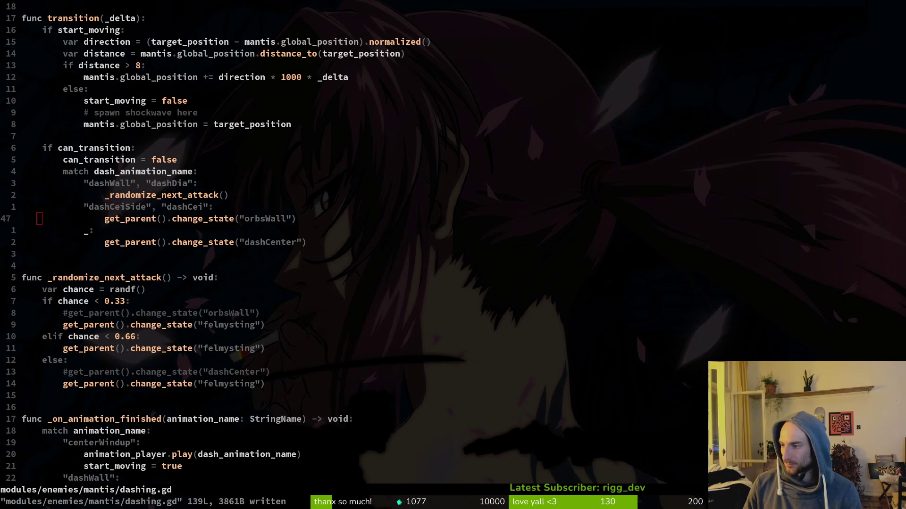
key("alt+Tab")
key("F5")
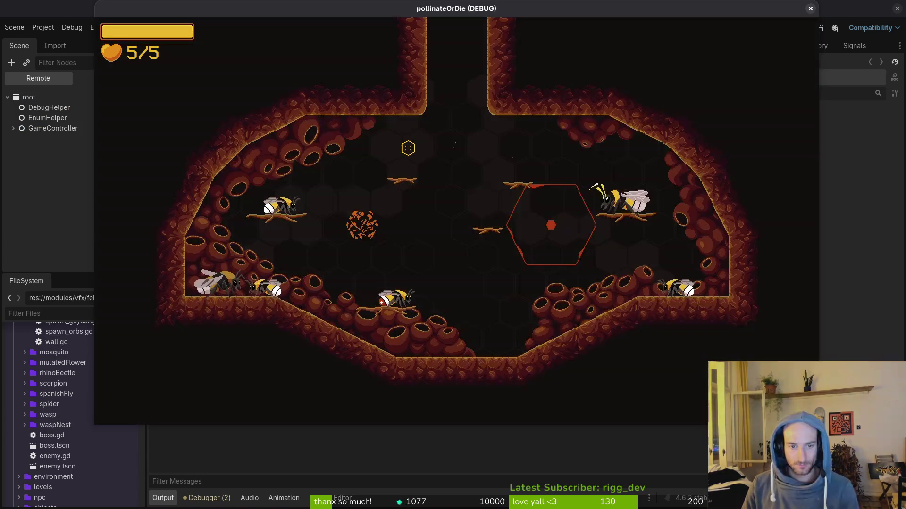
key("s")
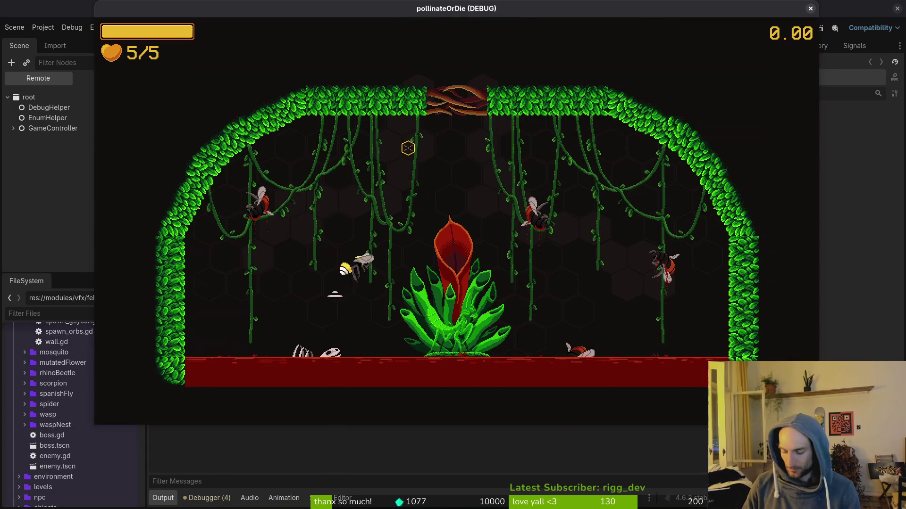
key("w")
left_click(55, 210)
key("F8")
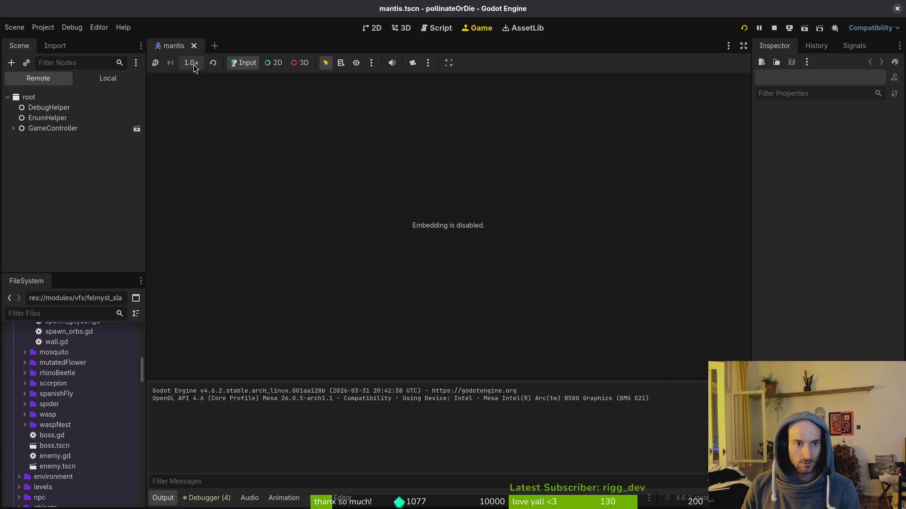
left_click(194, 66)
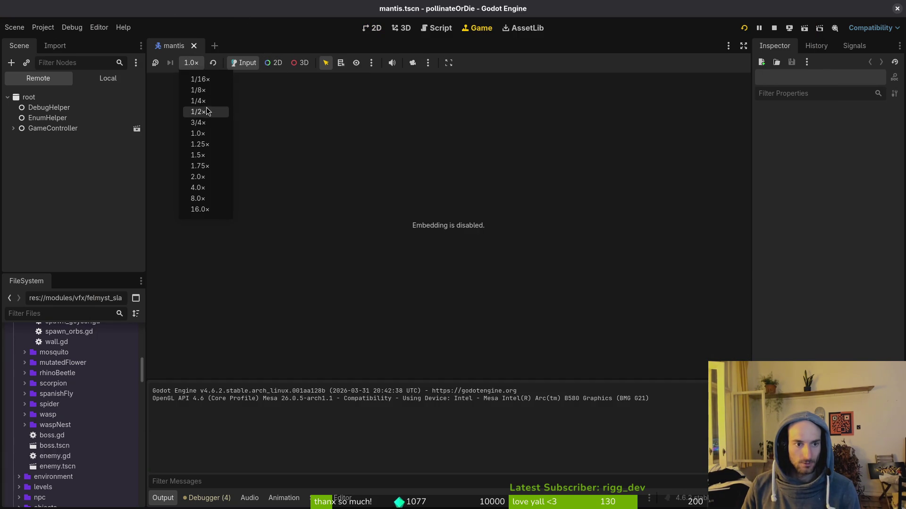
left_click(209, 95)
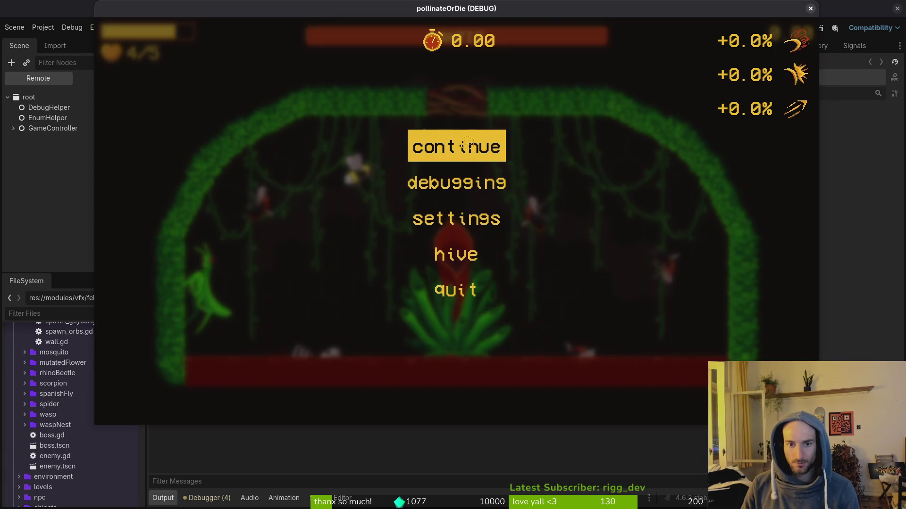
left_click(464, 141)
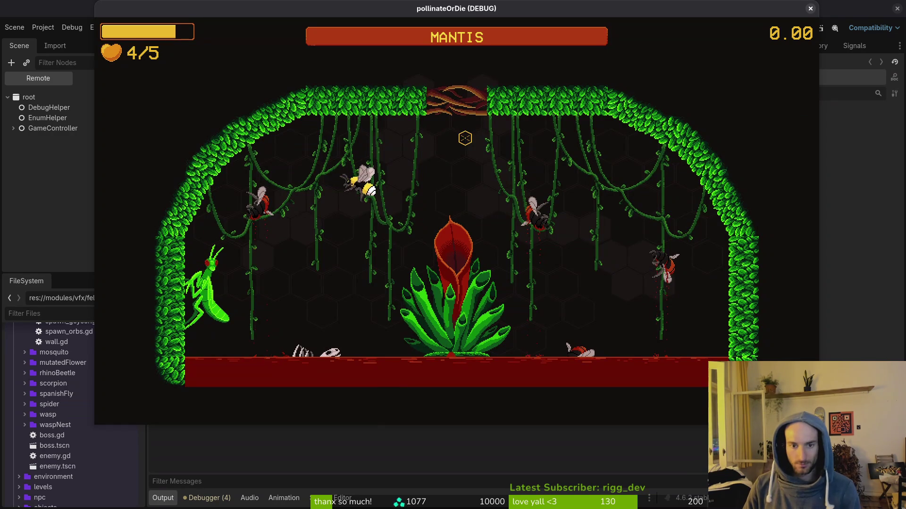
left_click(464, 138)
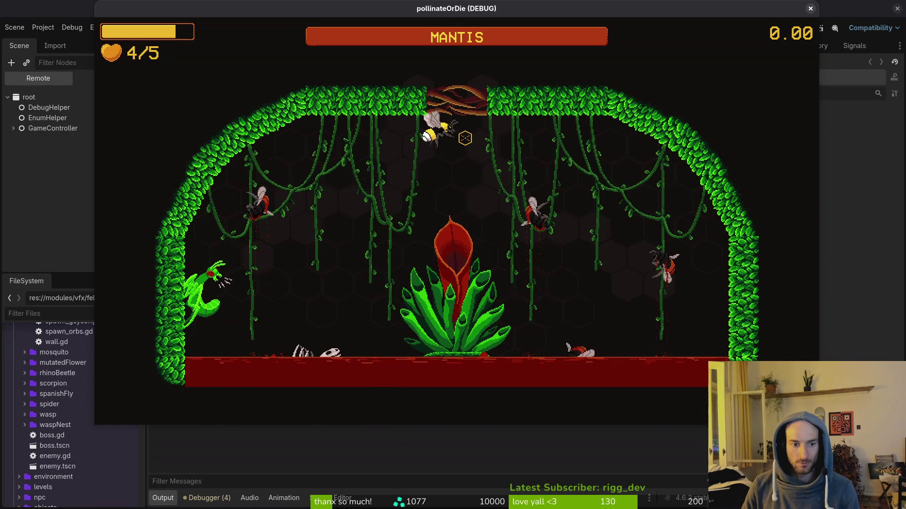
left_click(465, 137)
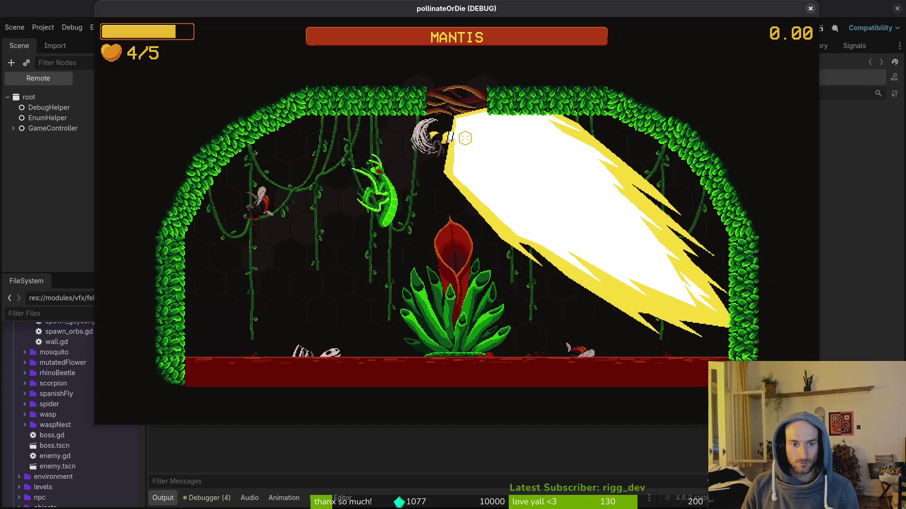
left_click(465, 137)
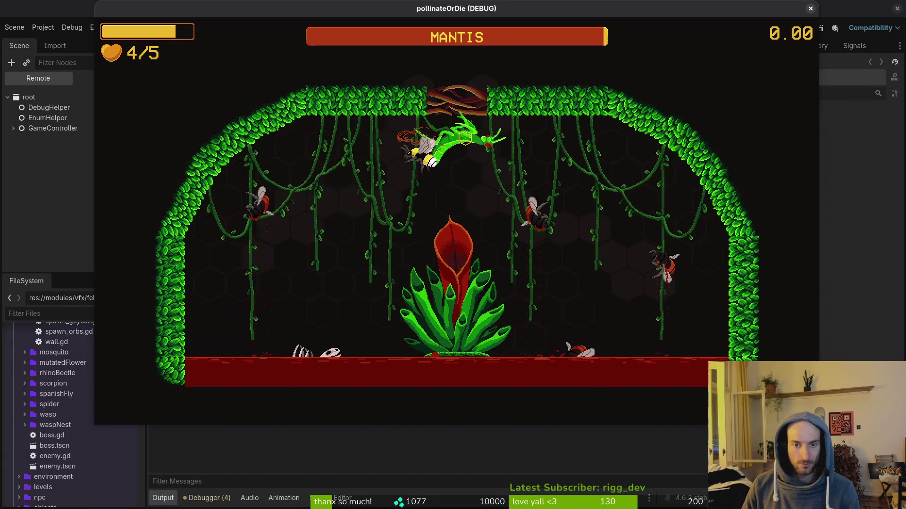
key("Escape")
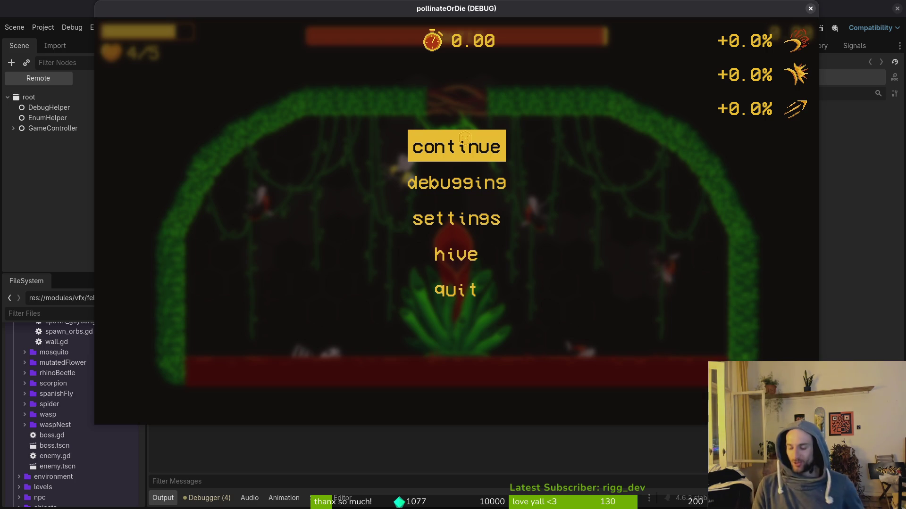
left_click(465, 138)
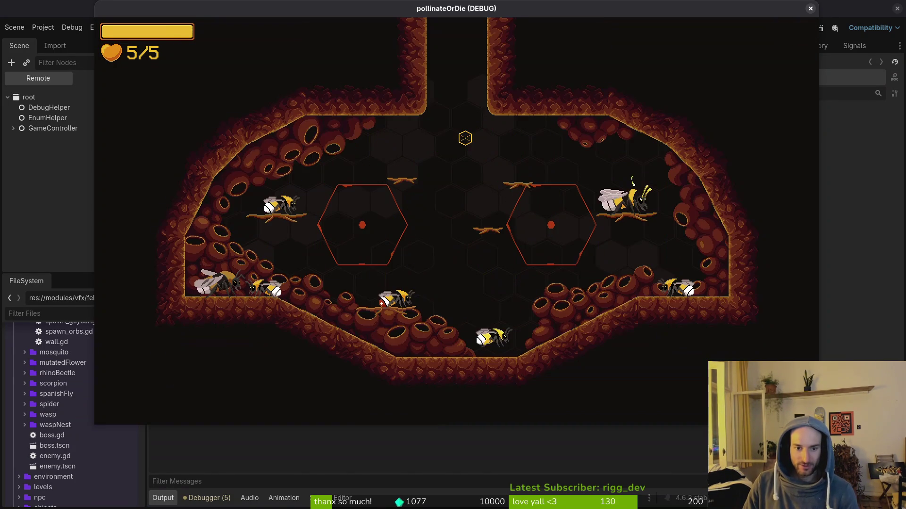
key("Escape")
key("F8")
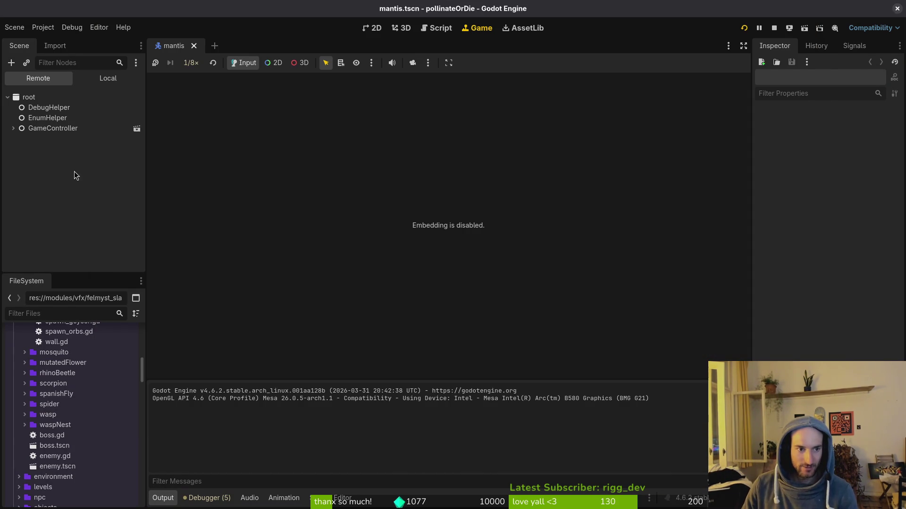
- Change the game speed from 1/8x to 1/4x and launch the game
left_click(191, 62)
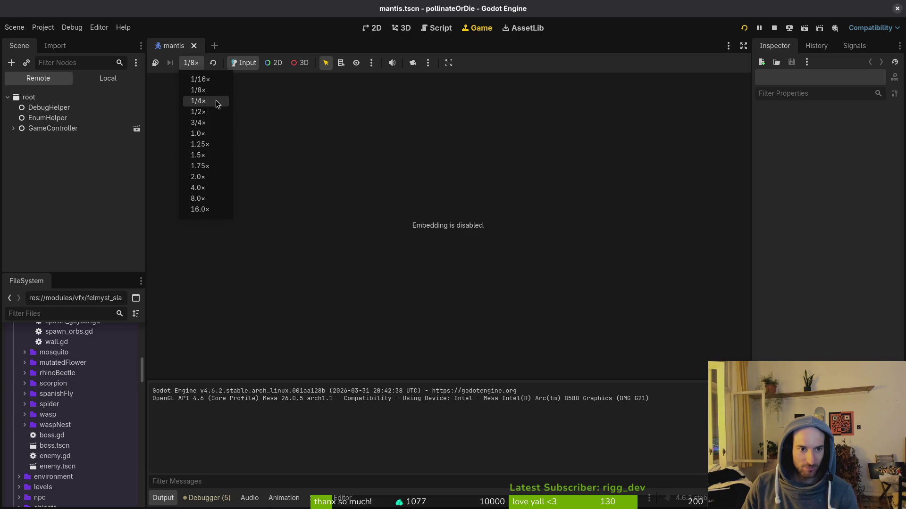
left_click(215, 102)
left_click(191, 63)
left_click(96, 172)
key("F5")
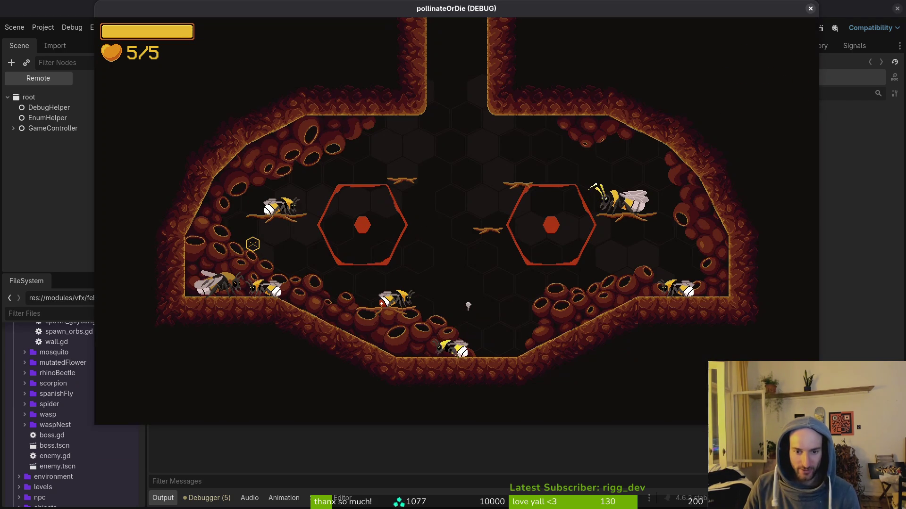
- Fly the bee to the left hexagon, then load mantis from the debug level select
key("w")
key("a")
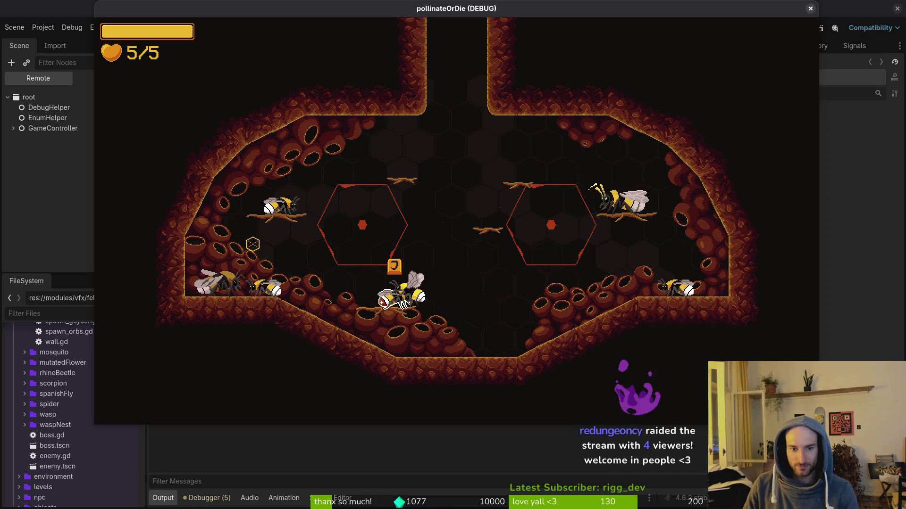
key("a")
key("w")
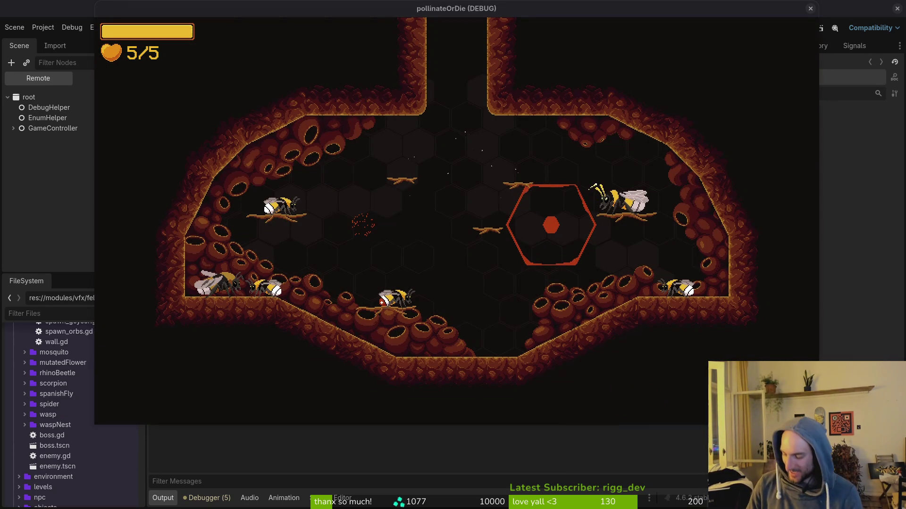
key("Escape")
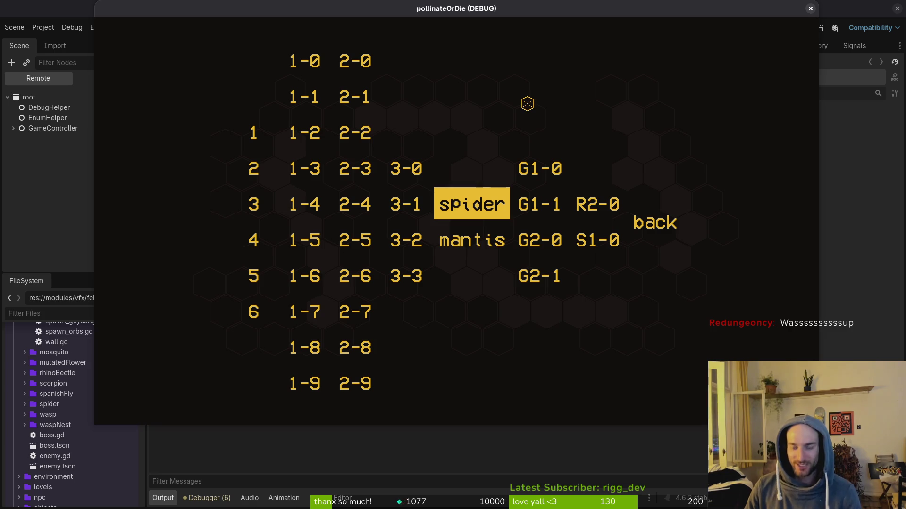
key("Down")
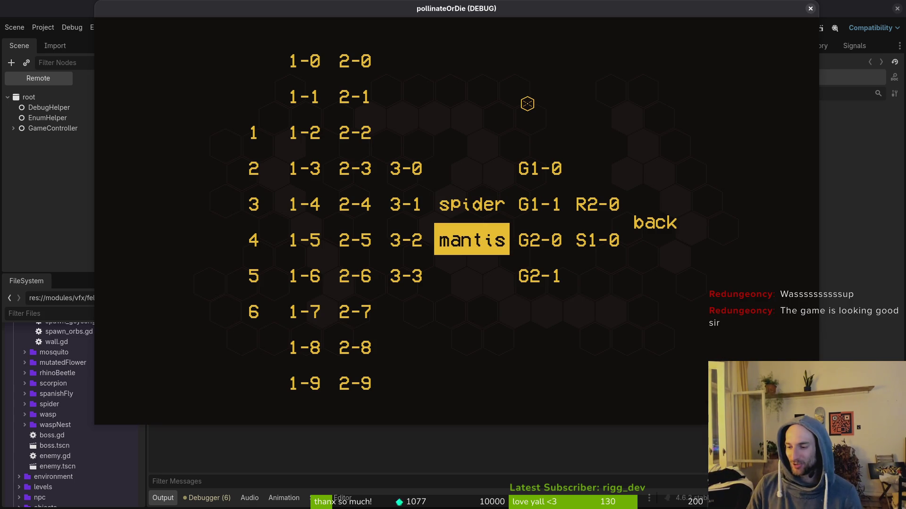
key("Return")
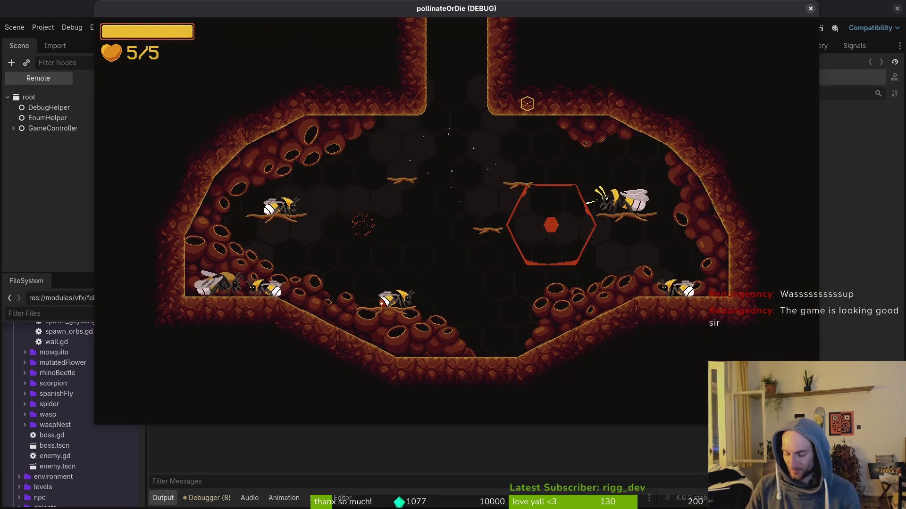
key("Escape")
key("Down")
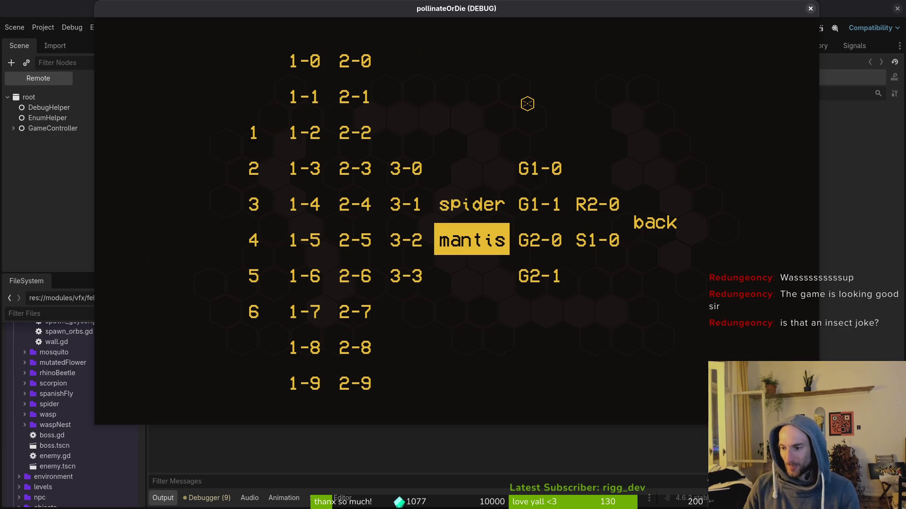
key("Return")
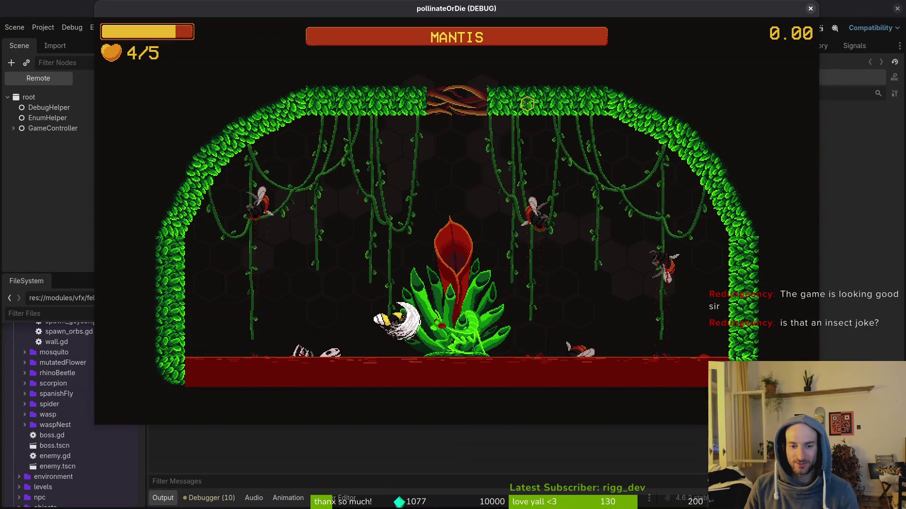
- Move the bee right to dodge the mantis slash, then switch back to dashing.gd in Neovim
key("d")
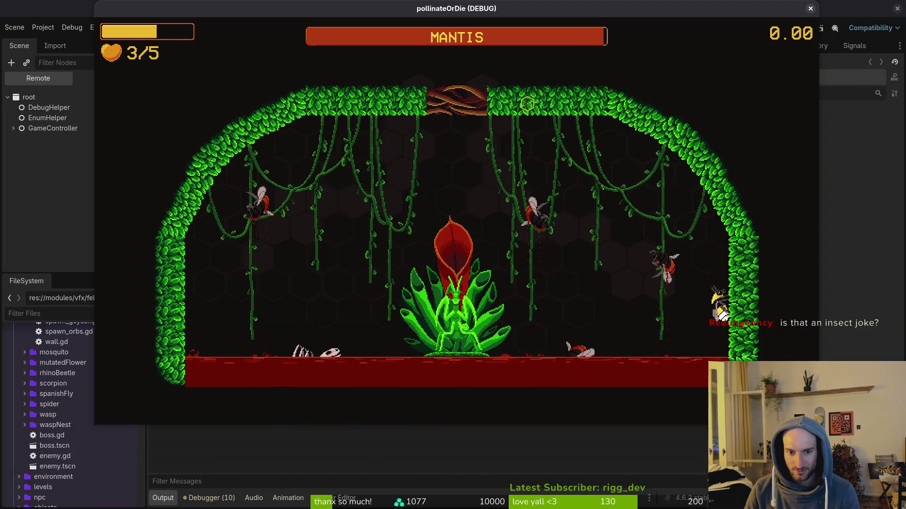
key("alt+Tab")
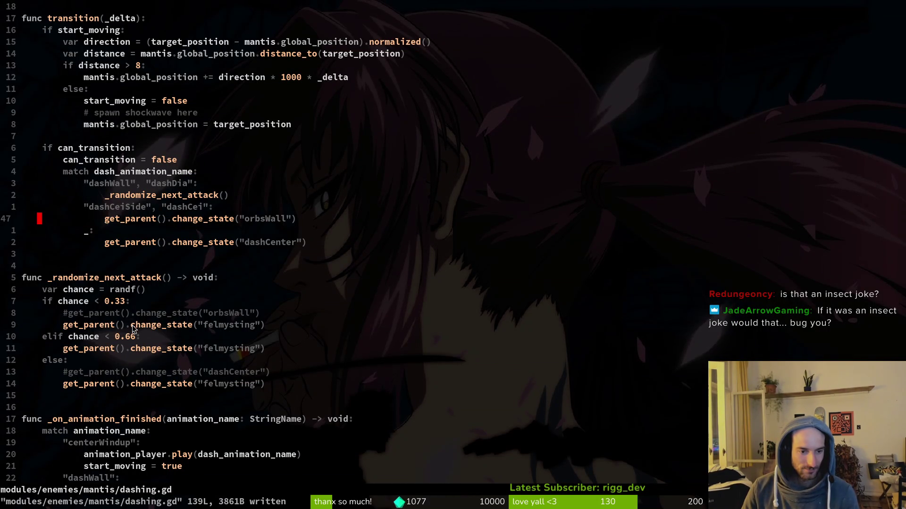
- Open the mantis felmysting.gd with the Neovim file finder
key("space")
key("f")
key("f")
type("fe")
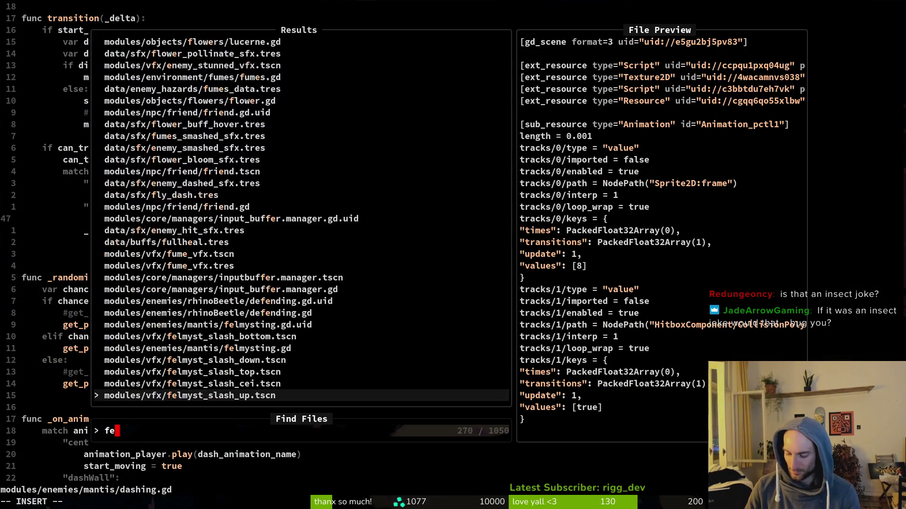
type("lmysting")
key("Return")
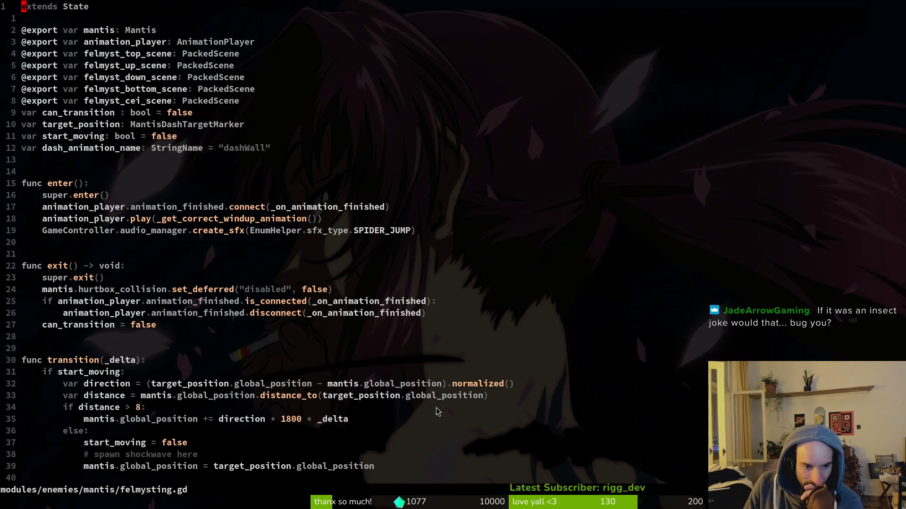
- Scroll to _find_closest_felmyst_target, select the felmystCei case, then run the game with F5
scroll(452, 370, "down", 6)
scroll(370, 290, "down", 4)
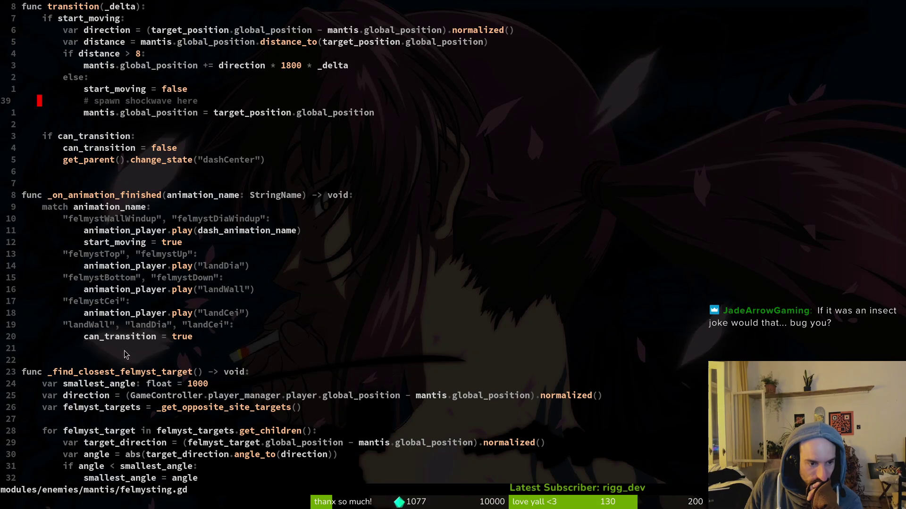
scroll(139, 380, "down", 7)
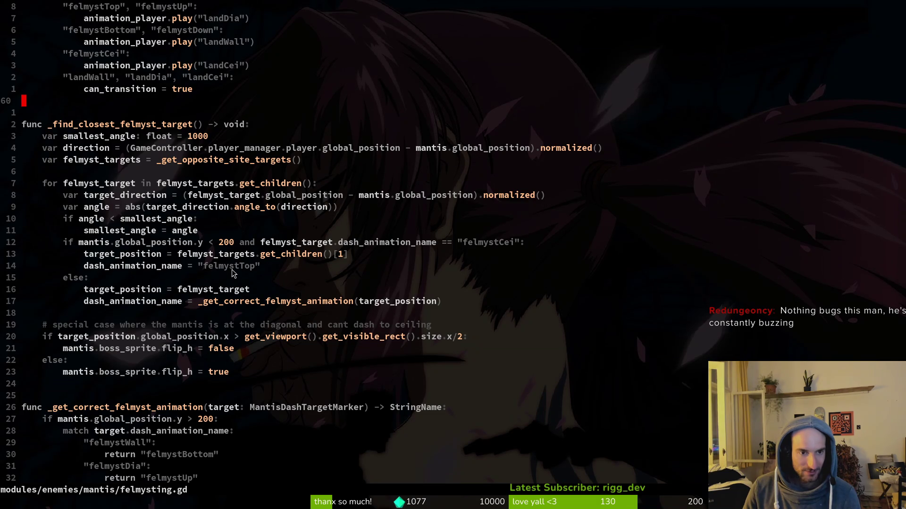
scroll(229, 347, "down", 5)
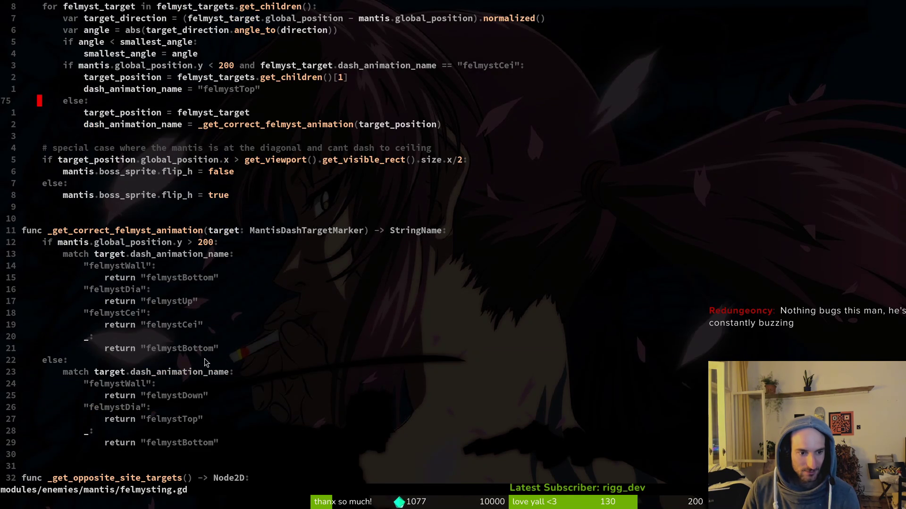
left_click_drag(86, 316, 253, 328)
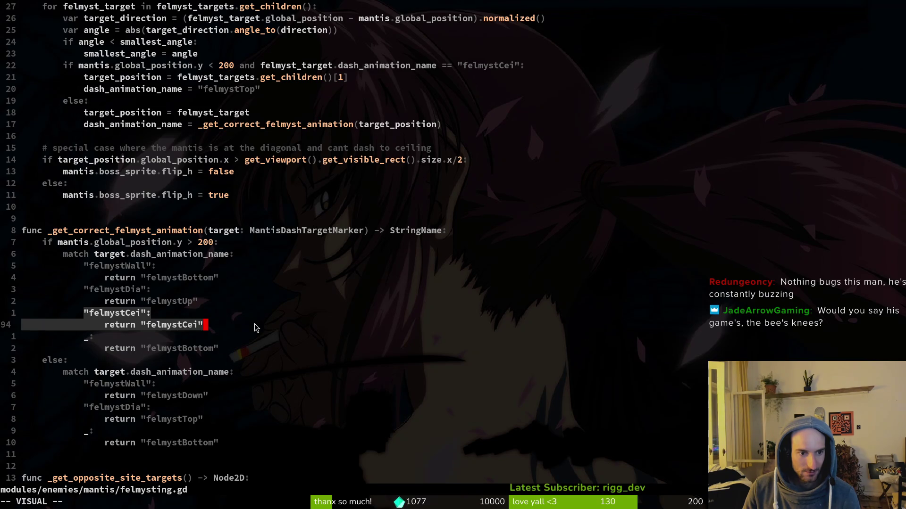
key("Escape")
key("F5")
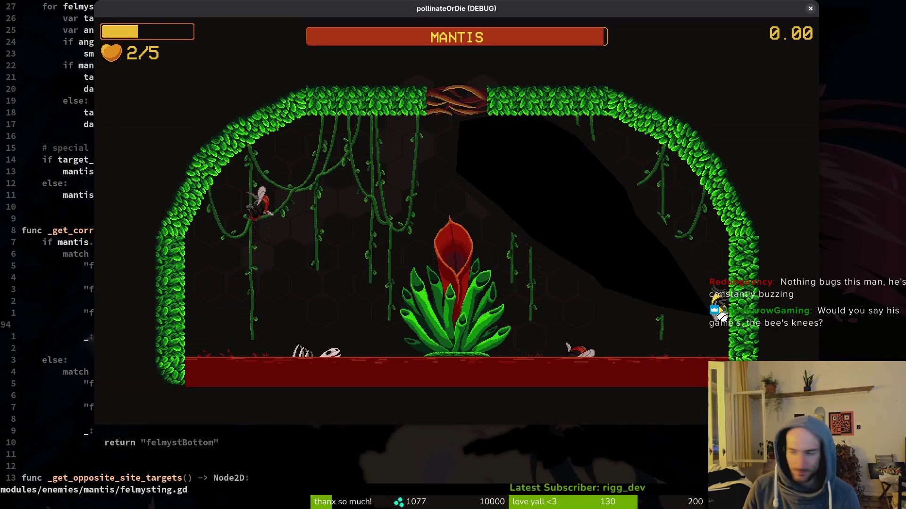
- Open arena_mantis.tscn in the Godot editor and show its local node tree
key("alt+Tab")
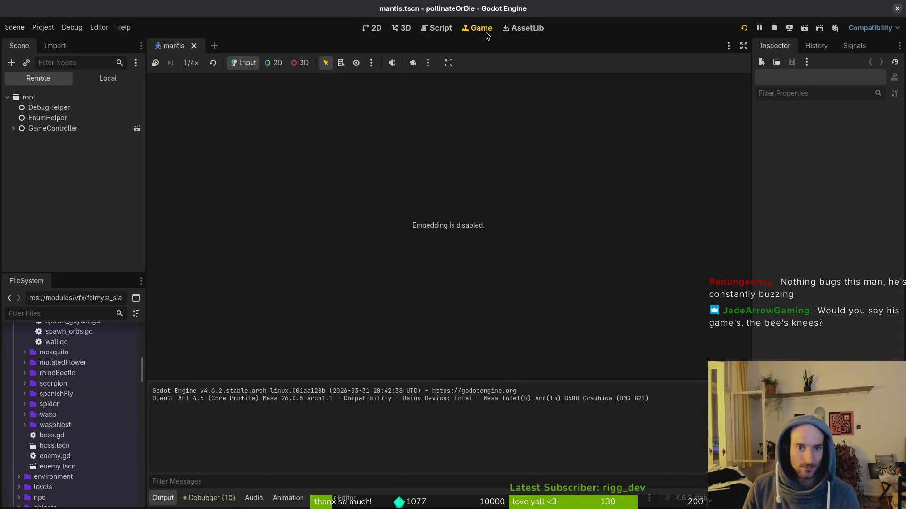
key("alt+shift+o")
type("arena_m")
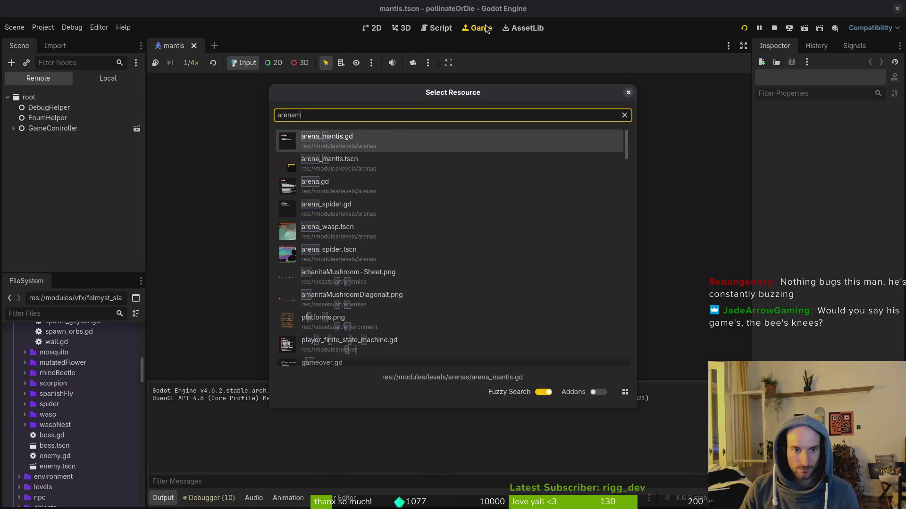
type("ant")
key("Down")
key("Return")
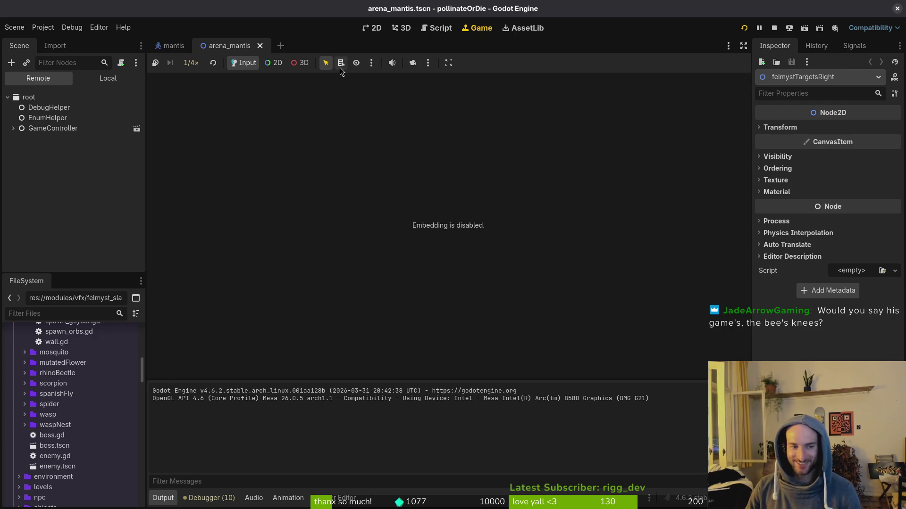
left_click(108, 78)
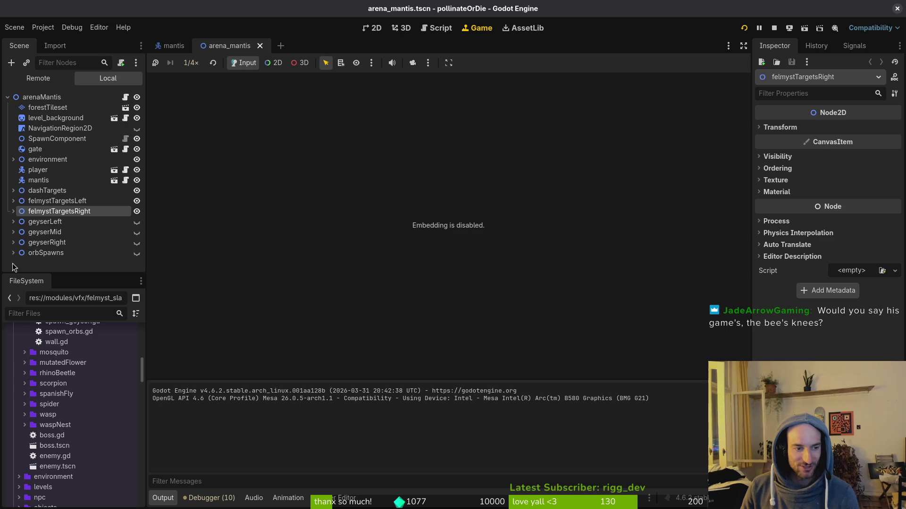
- Check the Dash Animation of the three felmystTargetsRight markers and view the whole arena in 2D
left_click(14, 212)
left_click(33, 222)
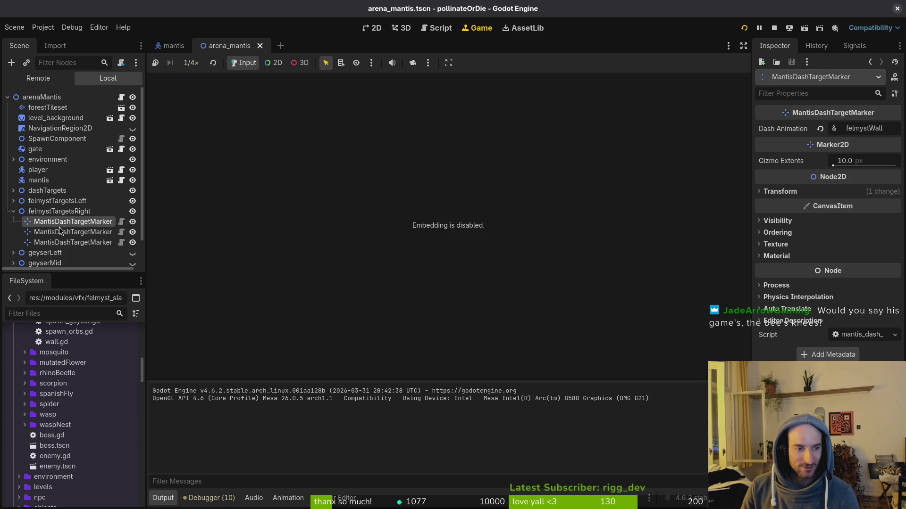
left_click(62, 232)
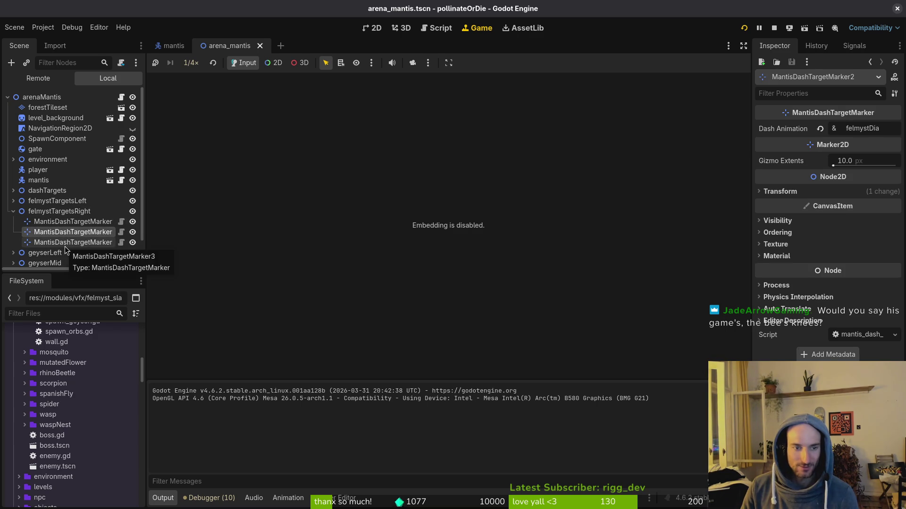
left_click(65, 246)
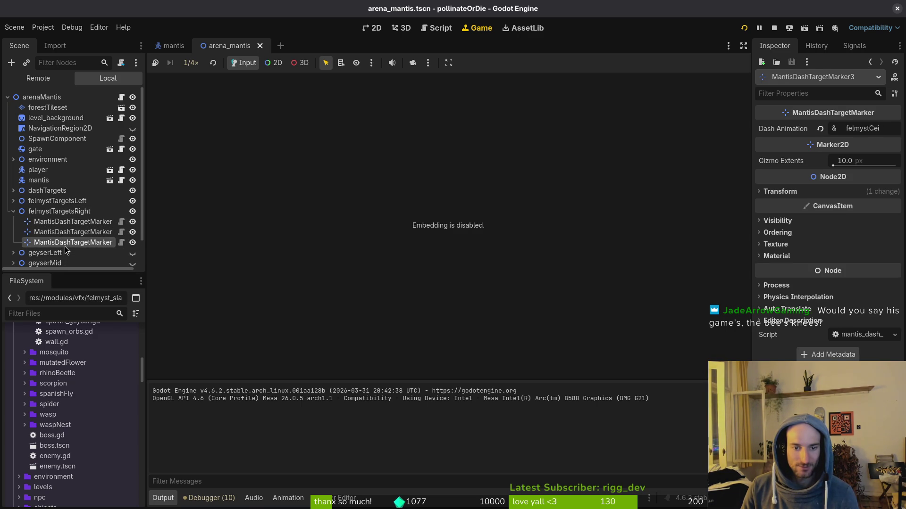
left_click(367, 28)
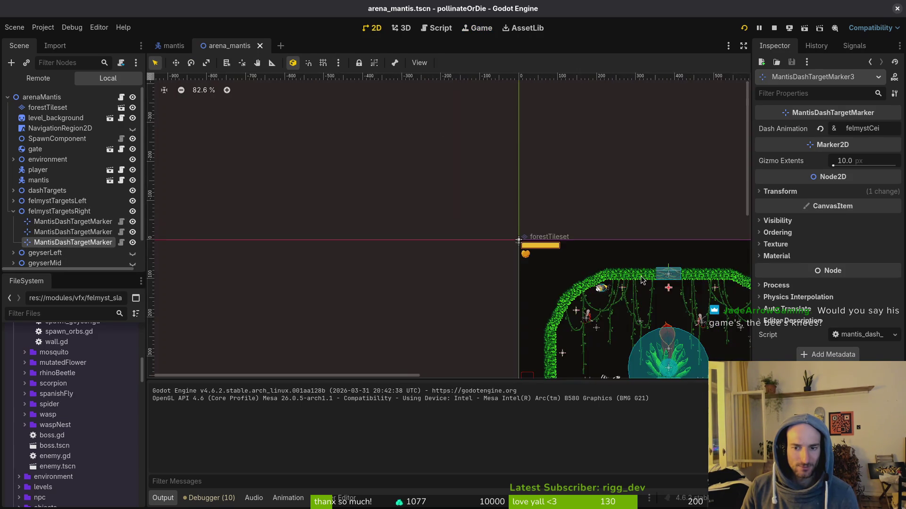
left_click_drag(636, 278, 408, 196)
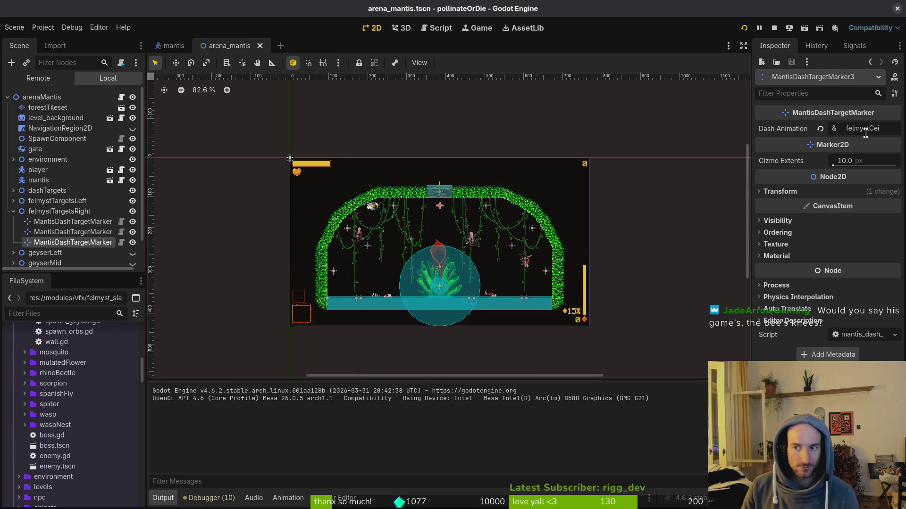
key("alt+Tab")
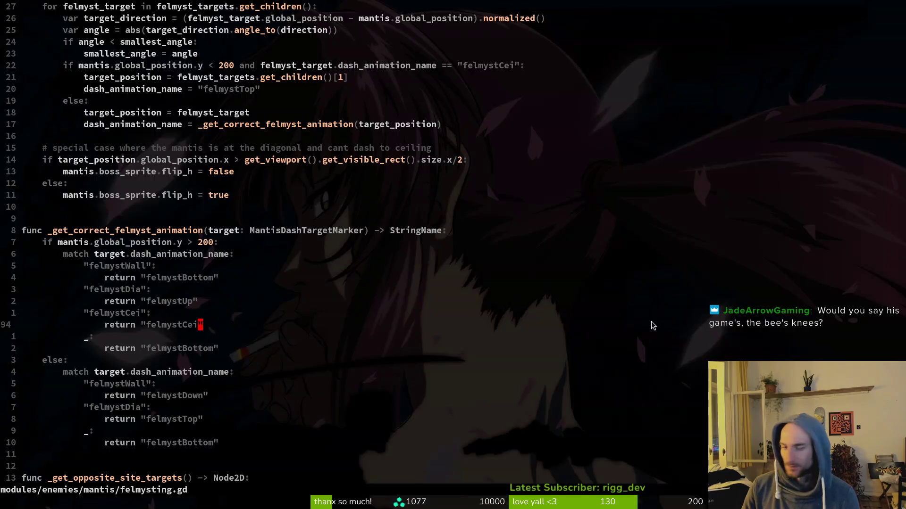
scroll(277, 177, "up", 3)
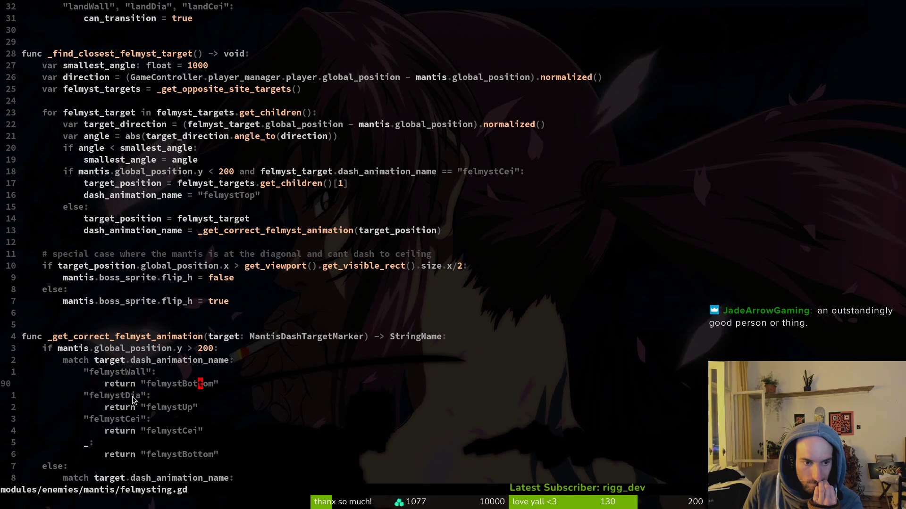
scroll(132, 396, "down", 4)
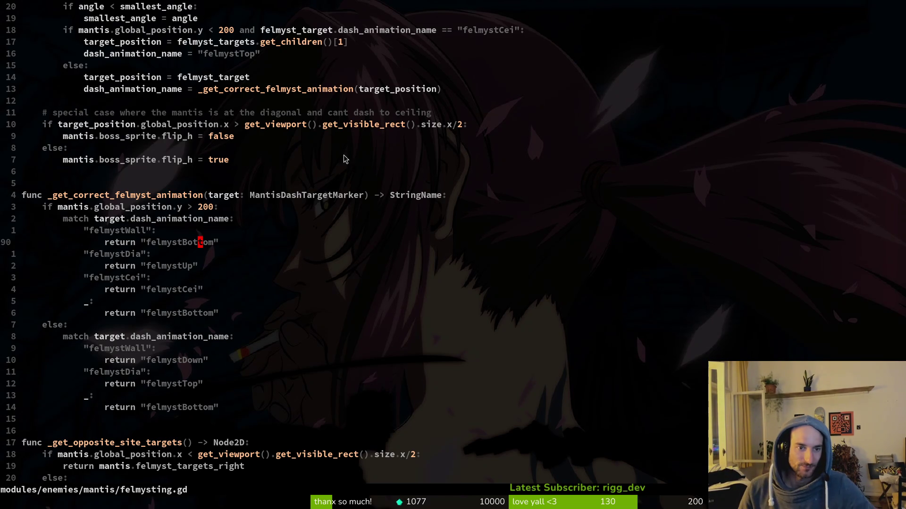
scroll(376, 149, "up", 4)
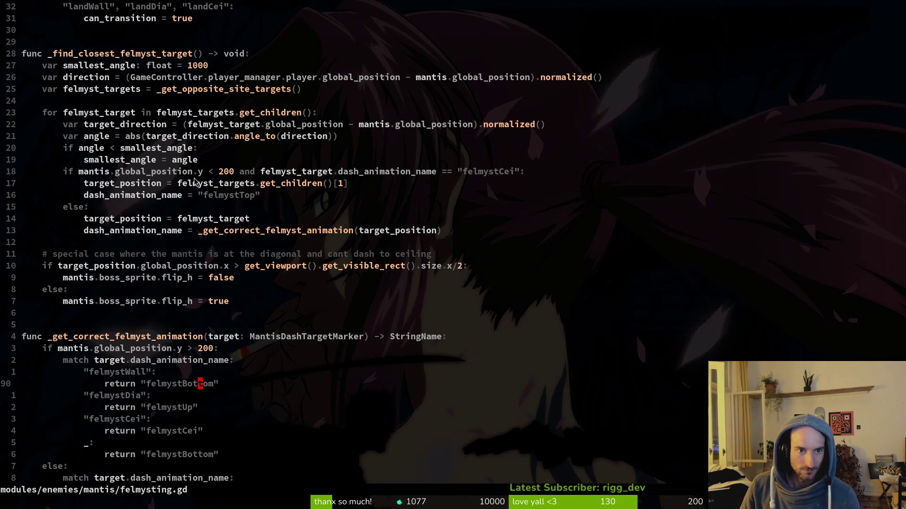
key("alt+Tab")
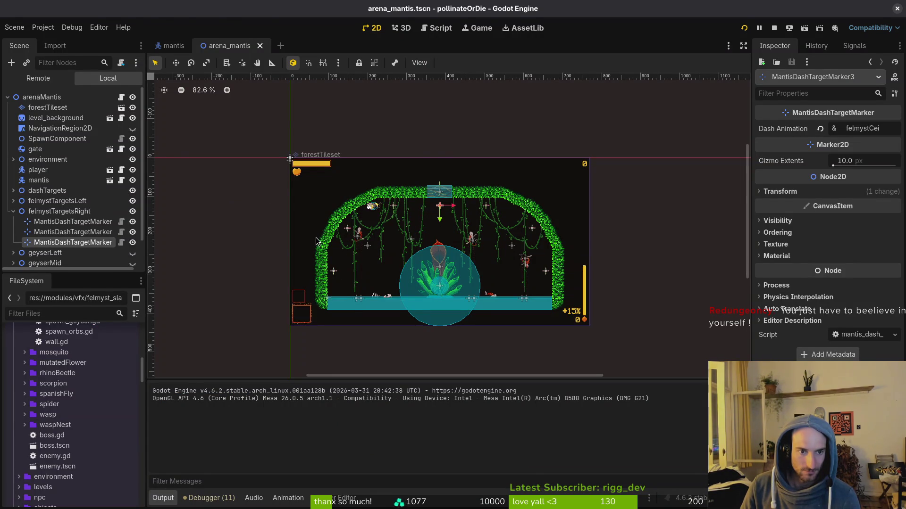
key("alt+Tab")
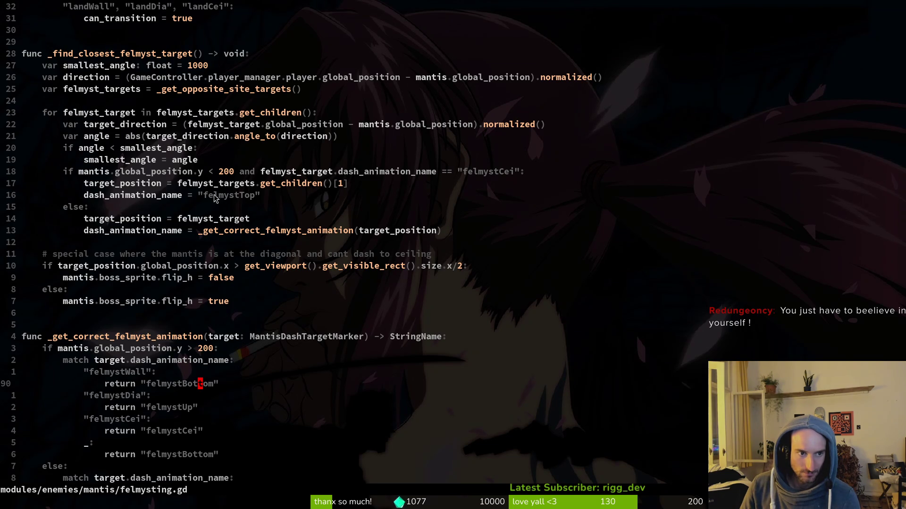
- Add a print_debug(dash_animation_name) line after the target-selection loop in felmysting.gd
left_click(93, 245)
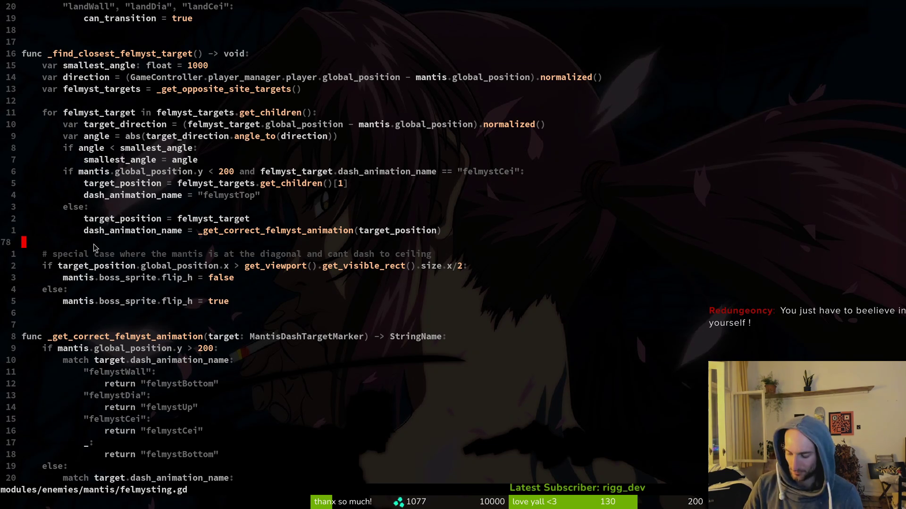
type("oprde")
key("Down")
key("BackSpace")
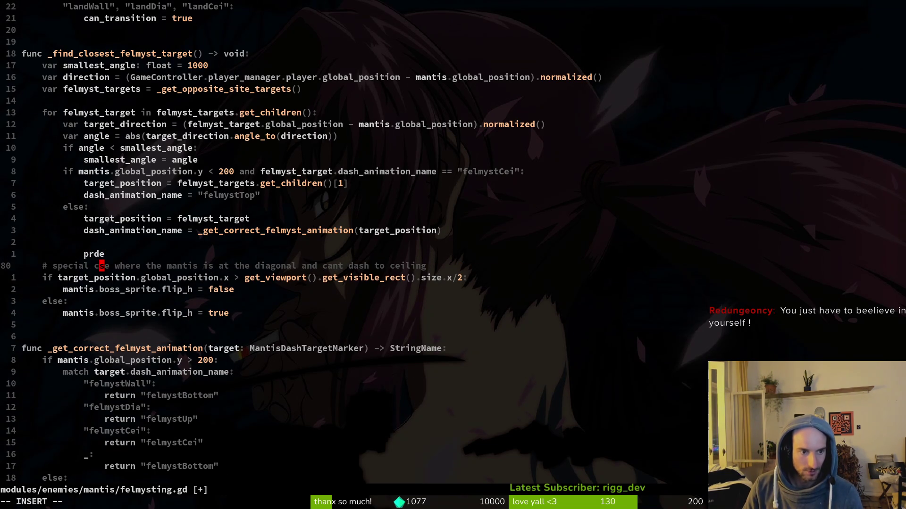
key("Up")
key("ctrl+s")
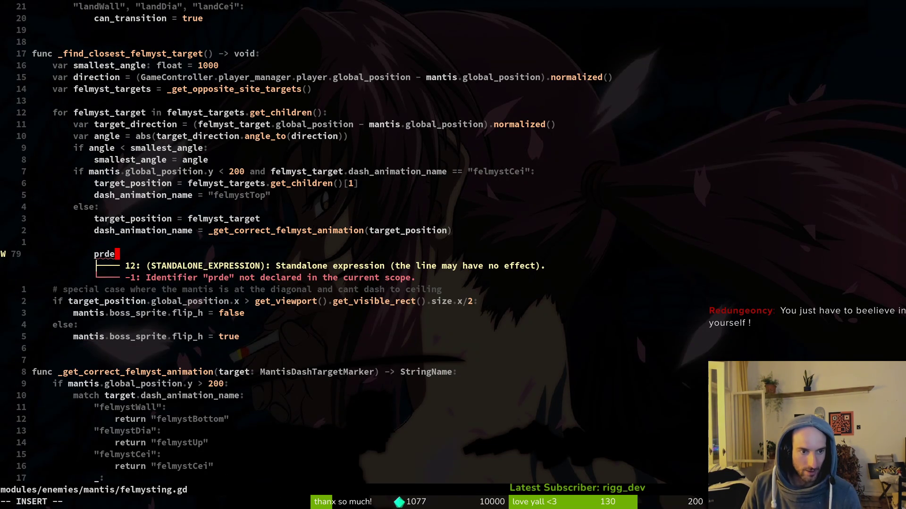
type("b")
key("Return")
type("fas")
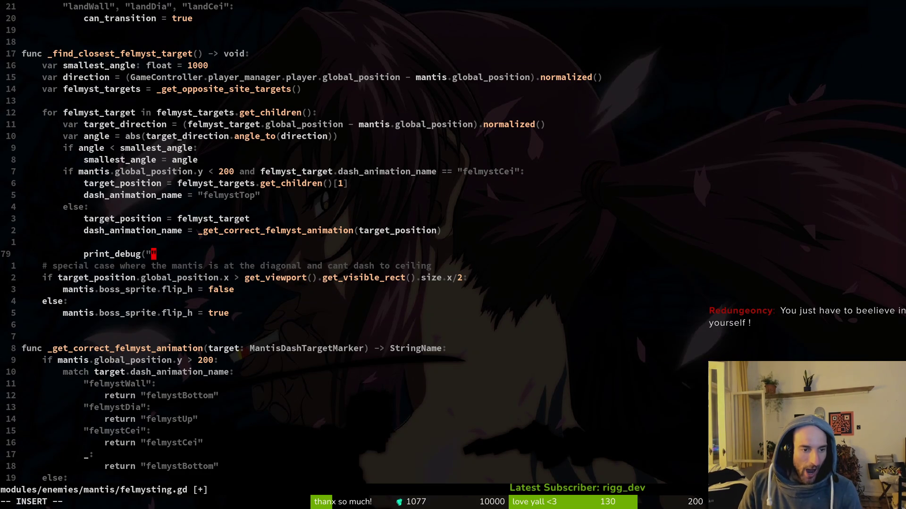
key("BackSpace")
key("BackSpace")
key("BackSpace")
type("dash")
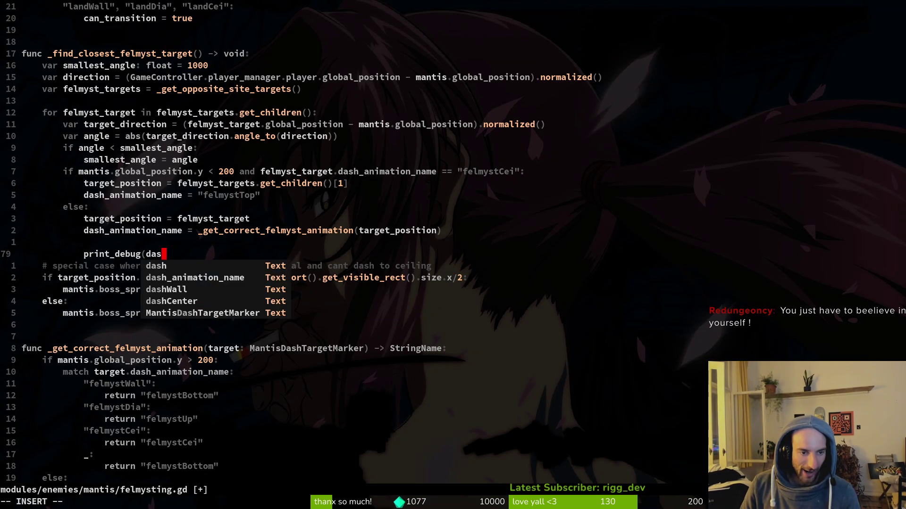
key("Return")
- Dedent the print_debug line to function level and save felmysting.gd
key("shift+v")
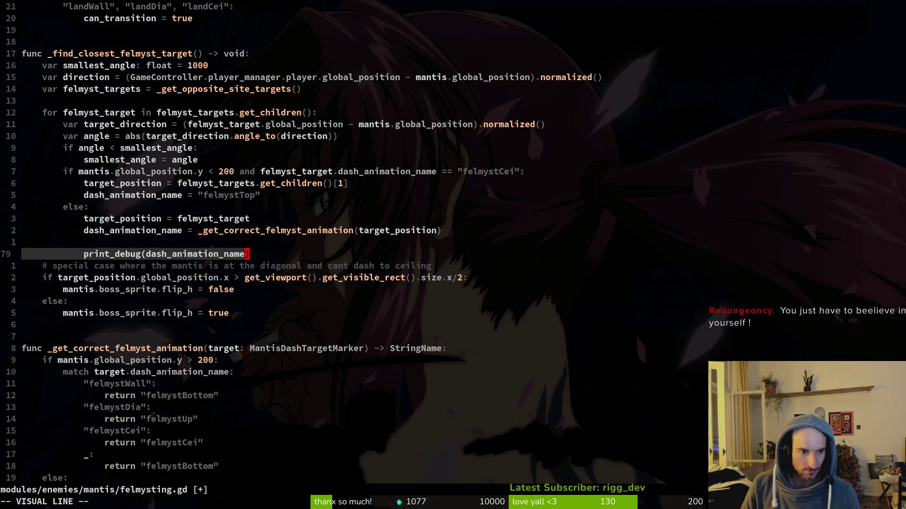
key("less")
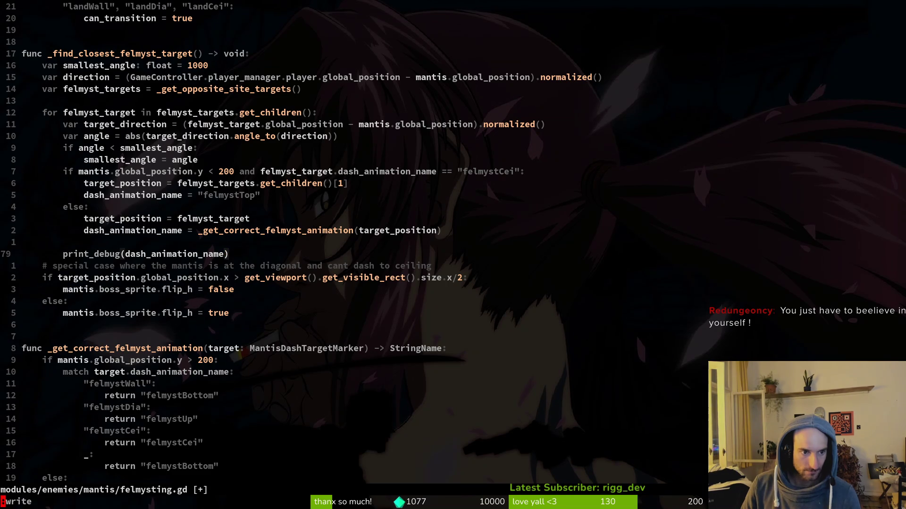
type(":w")
key("Return")
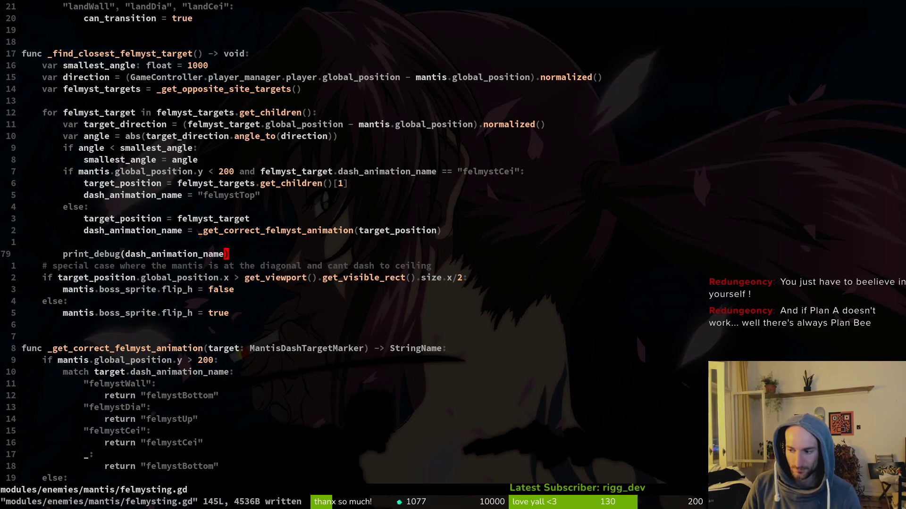
key("shift+v")
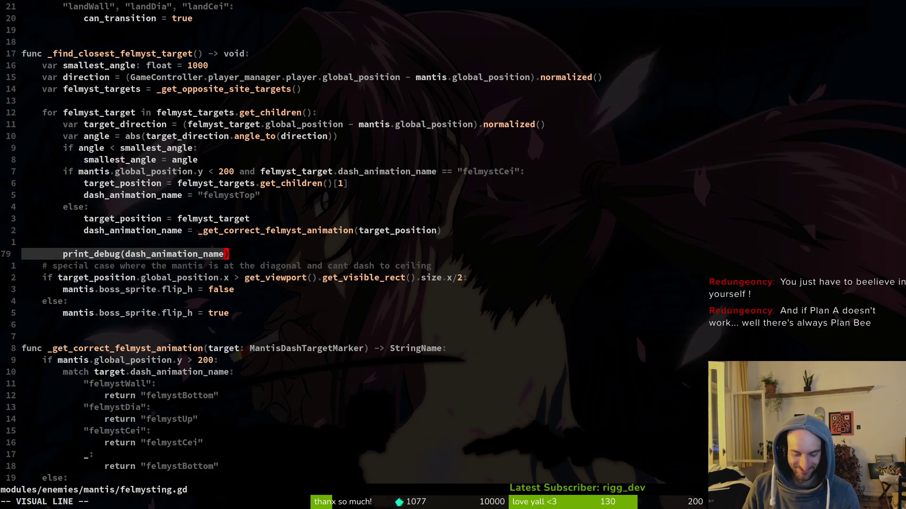
key("less")
type(":w")
key("Return")
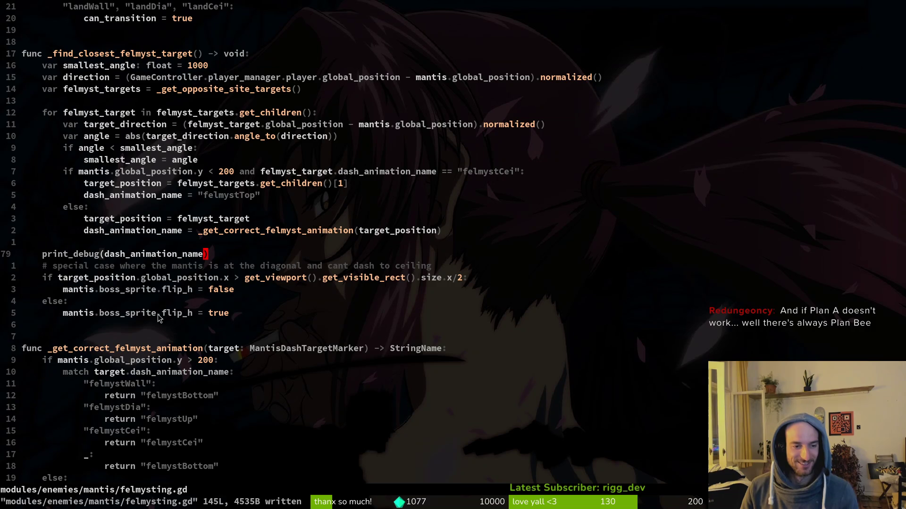
key("O")
scroll(207, 255, "down", 6)
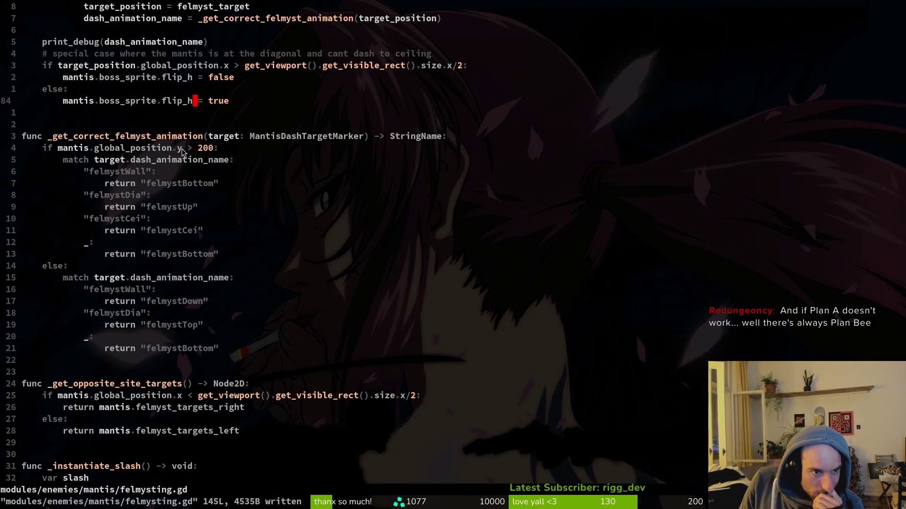
scroll(302, 226, "up", 2)
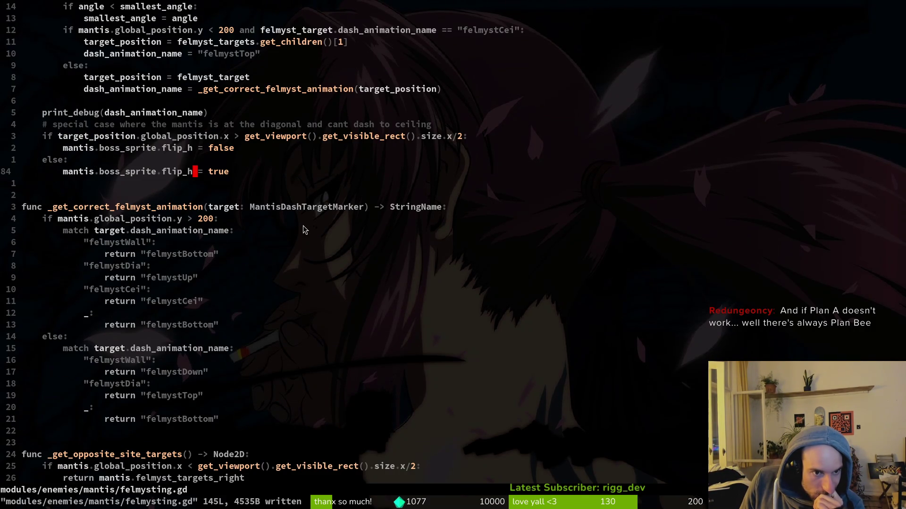
scroll(293, 156, "up", 3)
left_click(278, 194)
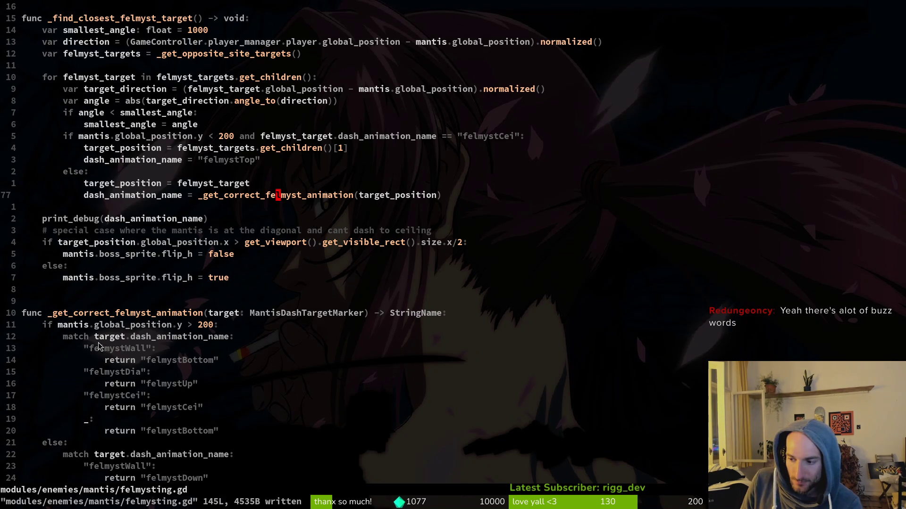
scroll(210, 365, "down", 3)
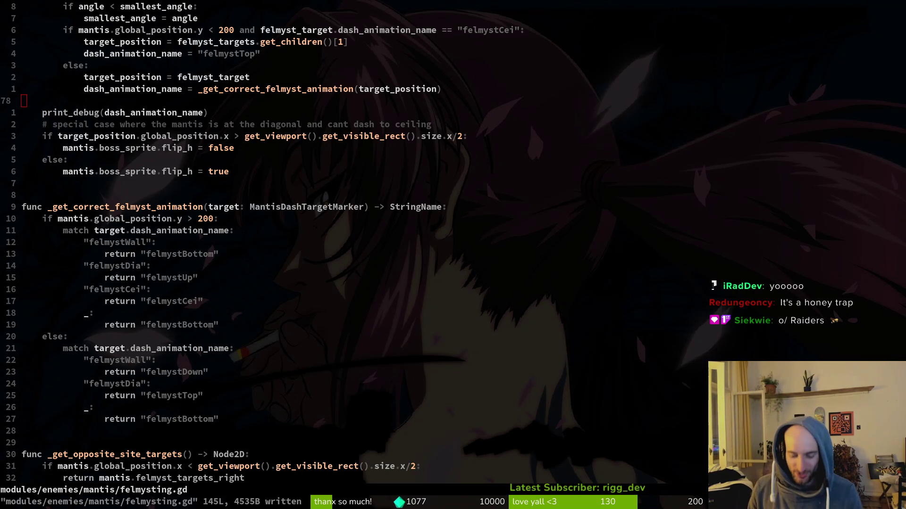
- Continue the saved game in the debug window and jump to the mantis boss fight
key("alt+Tab")
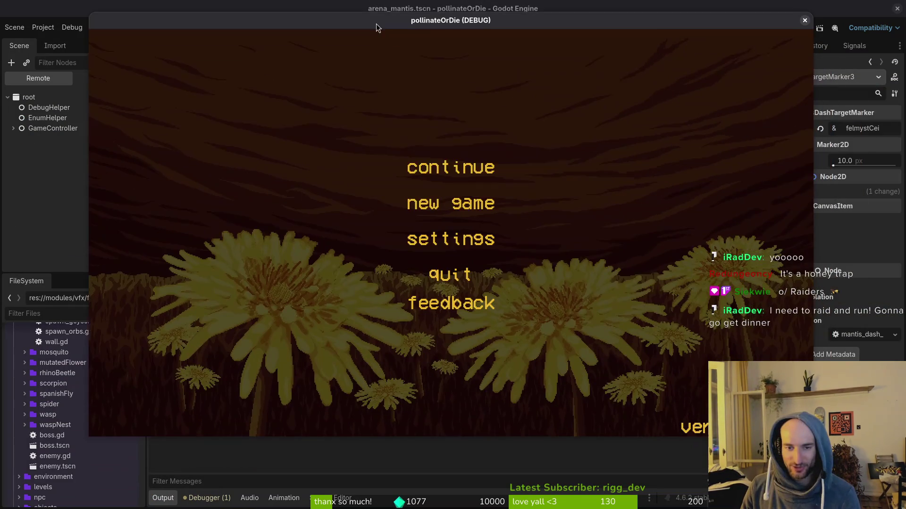
left_click(434, 166)
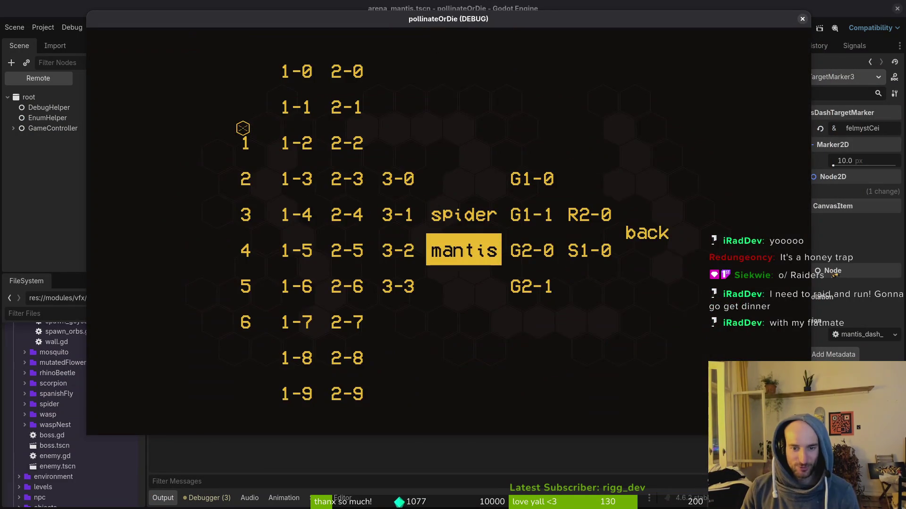
key("Return")
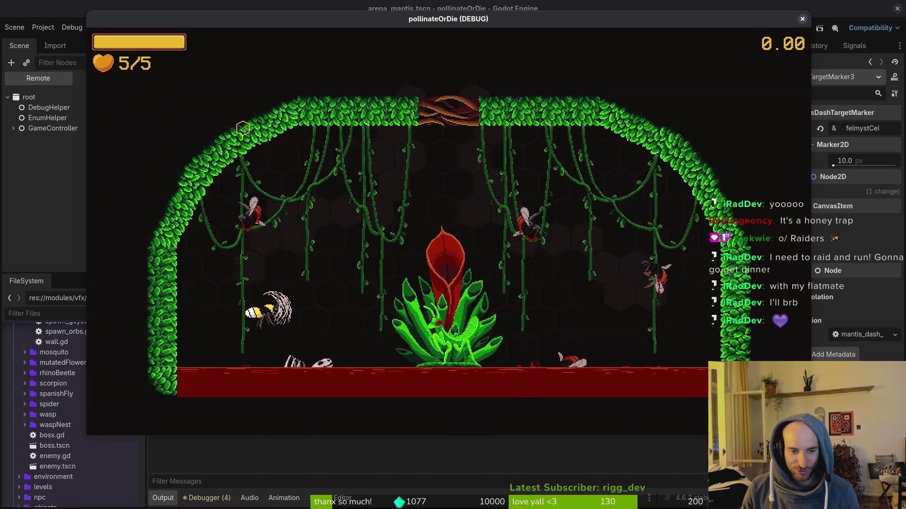
- Dash back and forth past the plant to attack the mantis and dodge its felmyst slash
key("d")
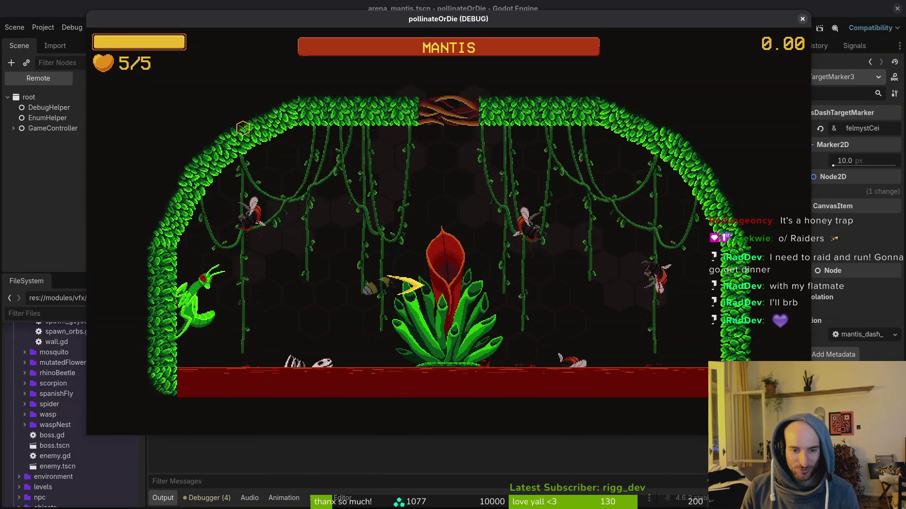
key("a")
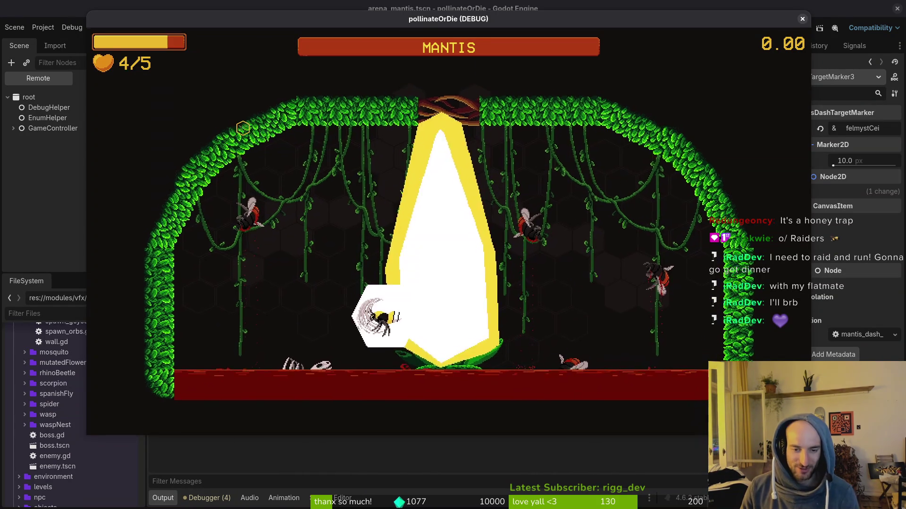
key("d")
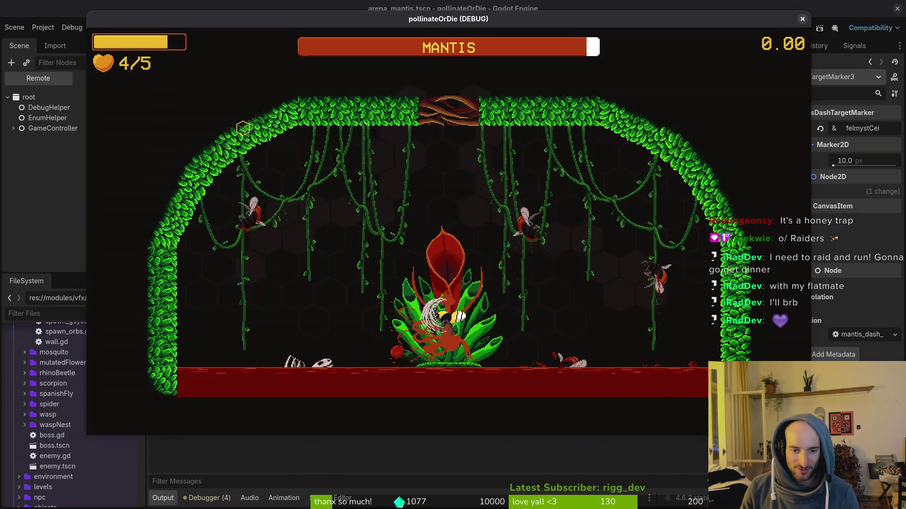
key("a")
key("d")
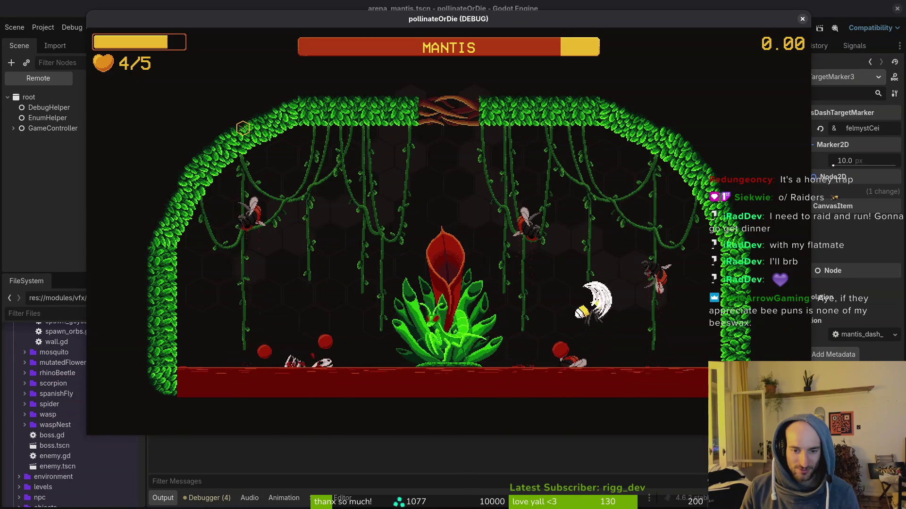
key("a")
key("d")
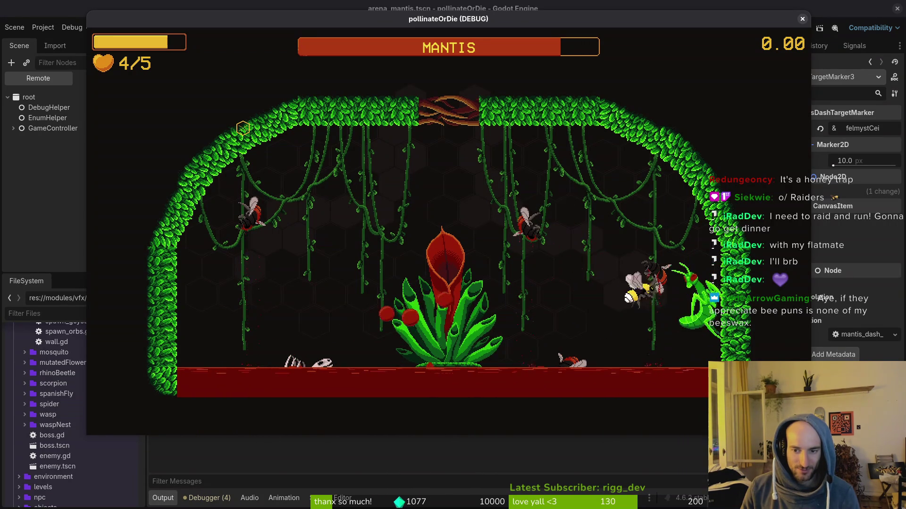
key("d")
key("a")
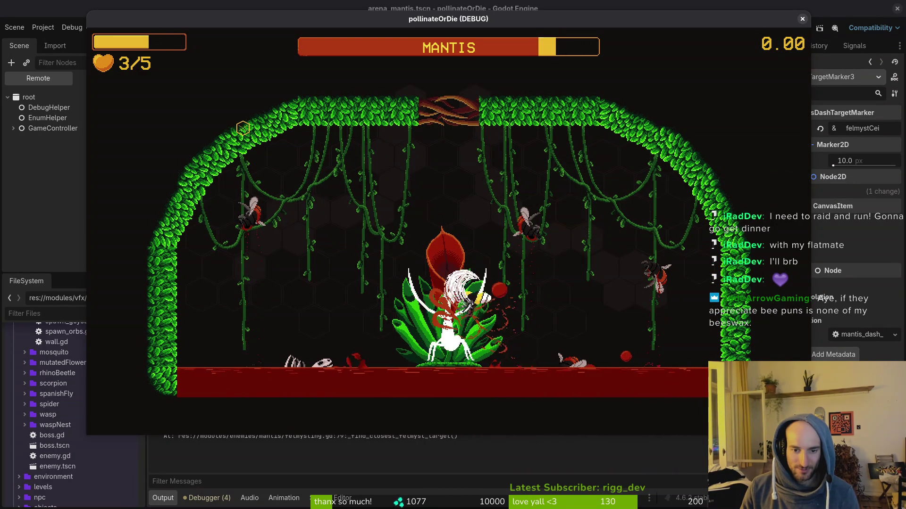
key("w")
key("d")
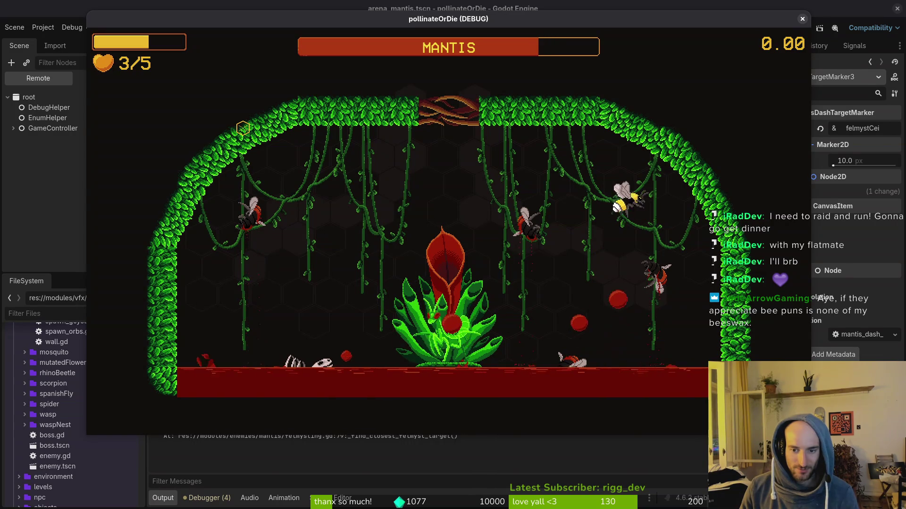
key("a")
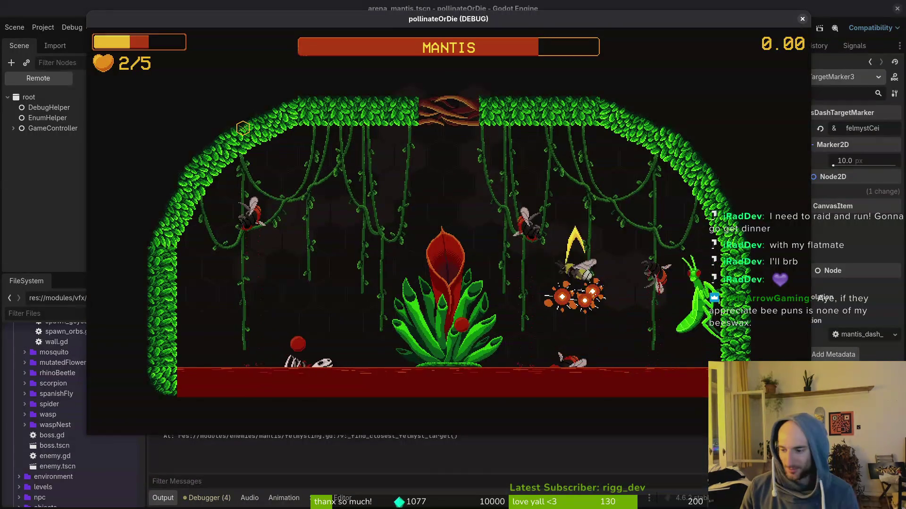
key("a")
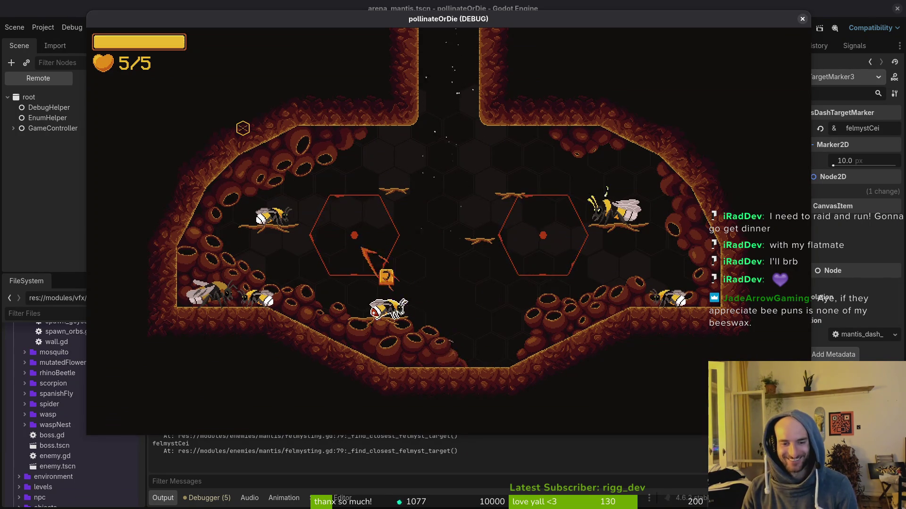
- Restart the Mantis fight from the debug level select, then rebirth the bee after dying
key("Escape")
key("Return")
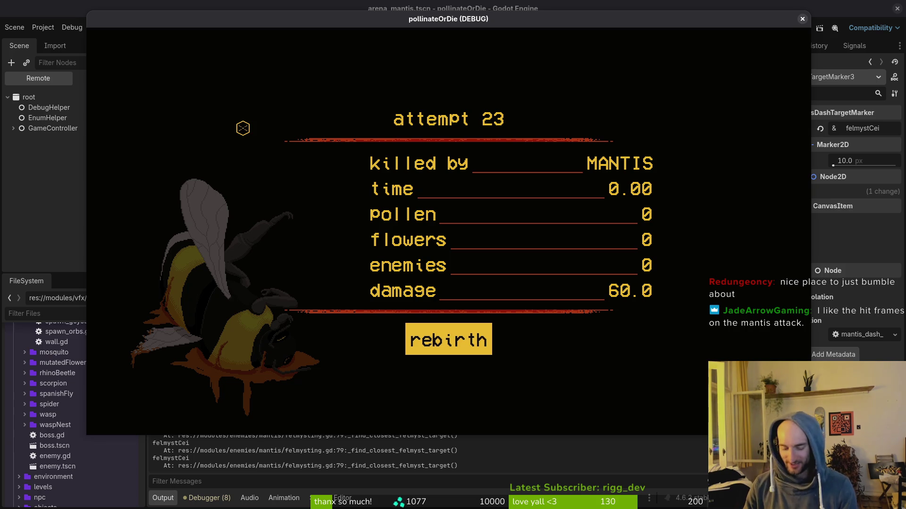
key("Return")
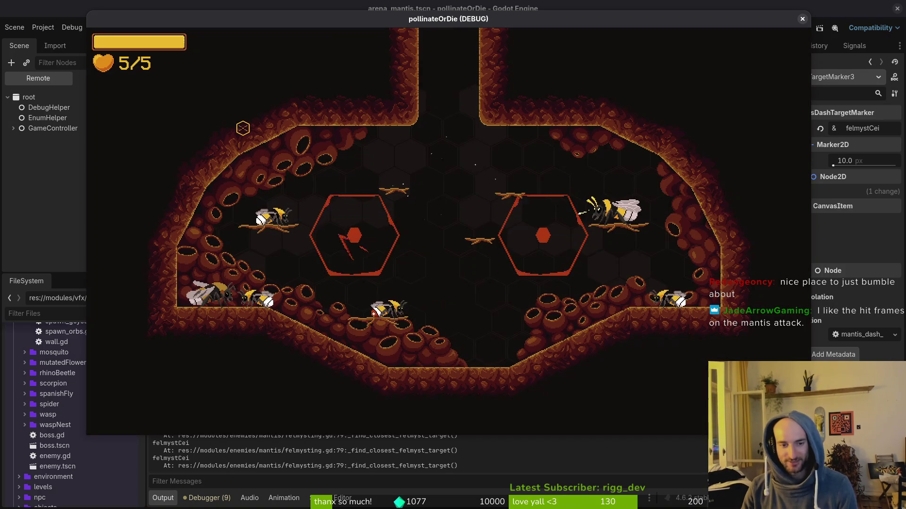
- Jump back to the Mantis arena, pause, and return to the arena_mantis scene in the editor
key("Escape")
key("Return")
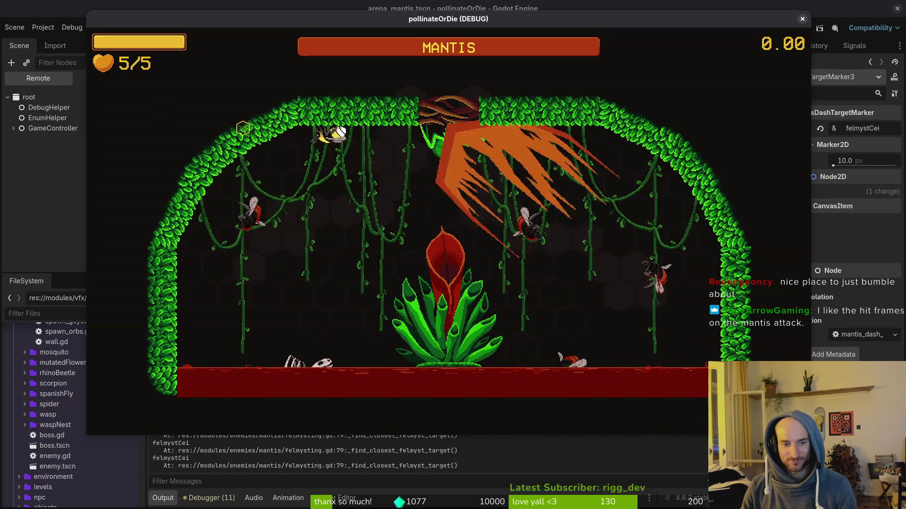
key("Escape")
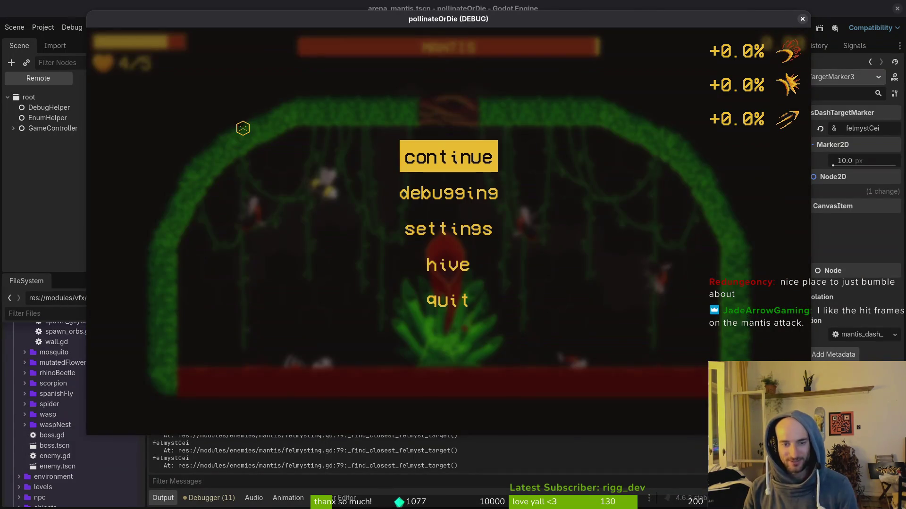
key("alt+Tab")
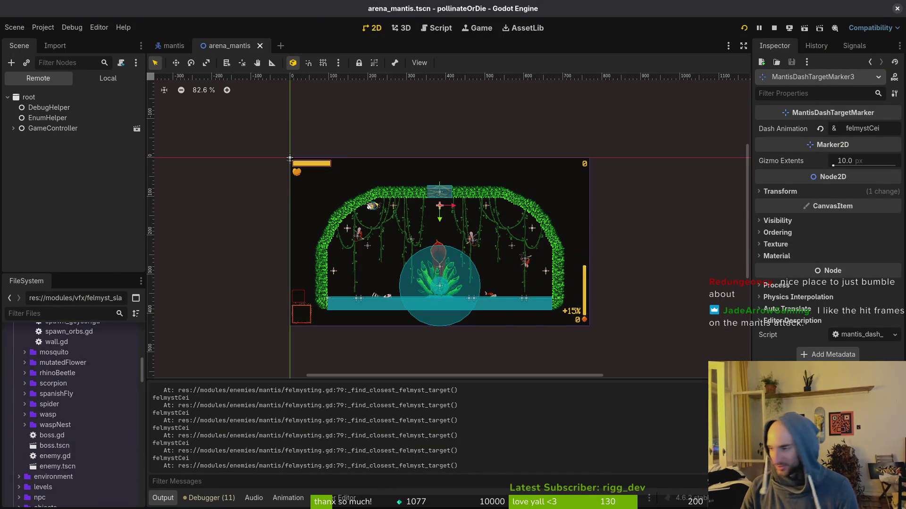
- Review _instantiate_slash, _get_correct_felmyst_animation and transition() in felmysting.gd in Vim
key("alt+Tab")
scroll(307, 222, "down", 6)
scroll(302, 221, "up", 5)
scroll(295, 219, "down", 13)
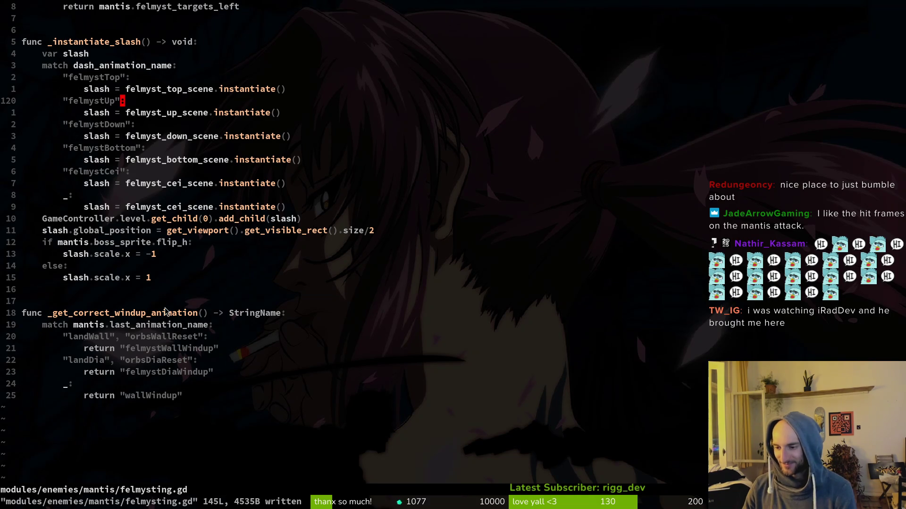
scroll(166, 307, "up", 9)
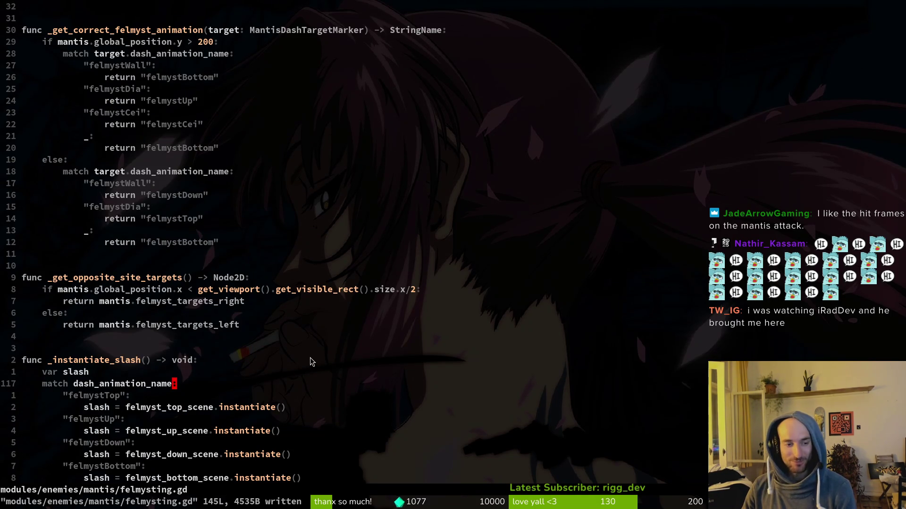
scroll(282, 327, "up", 20)
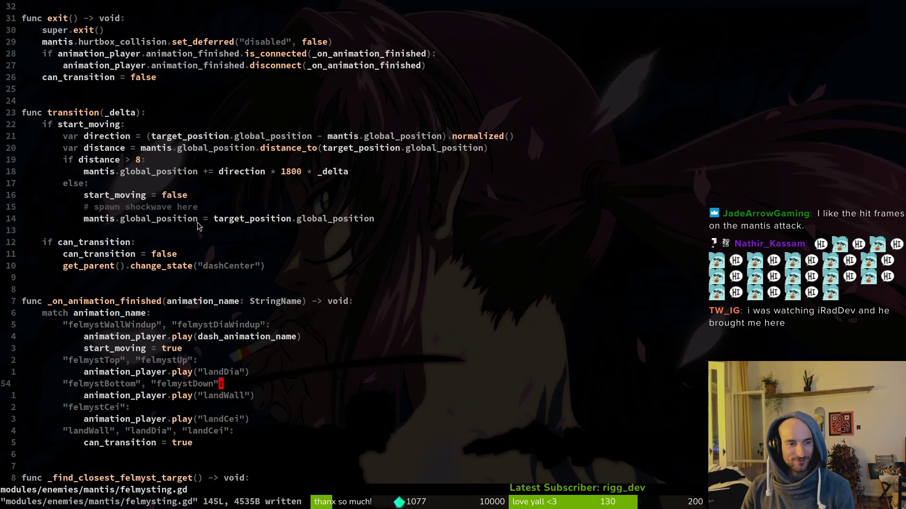
scroll(197, 222, "up", 4)
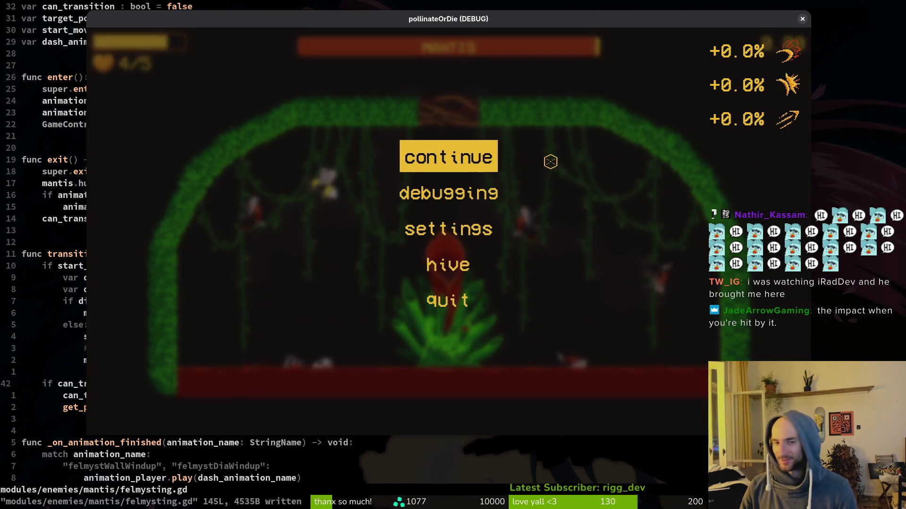
- Load the Mantis fight from debug level select, die on attempt 24, then view the CUBE itch.io page
left_click(428, 160)
key("Escape")
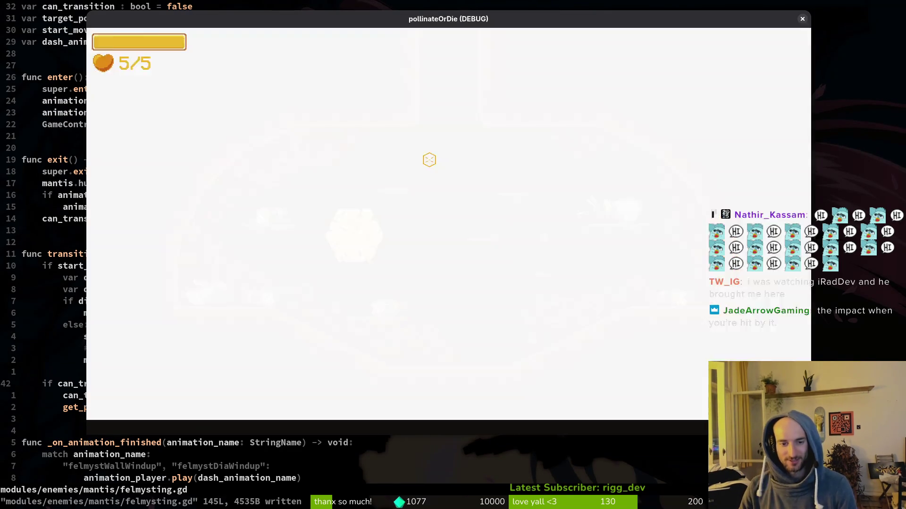
key("Escape")
key("Return")
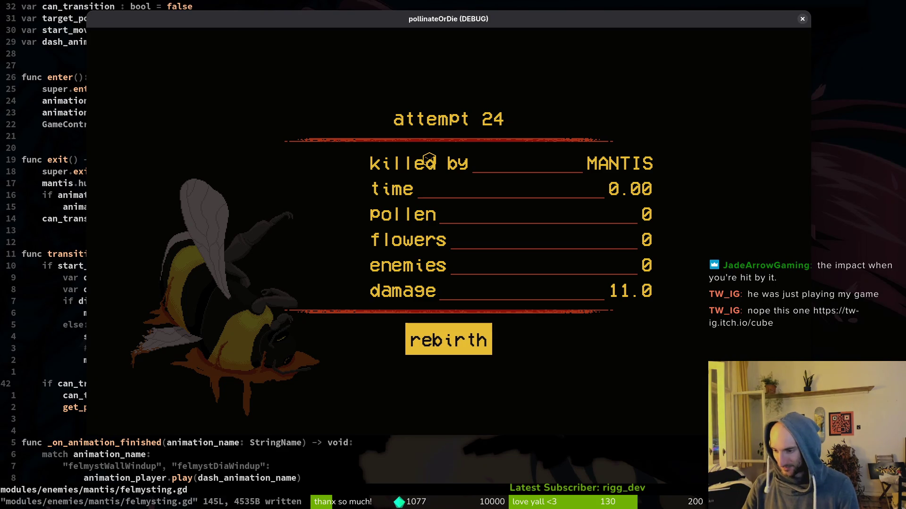
key("alt+Tab")
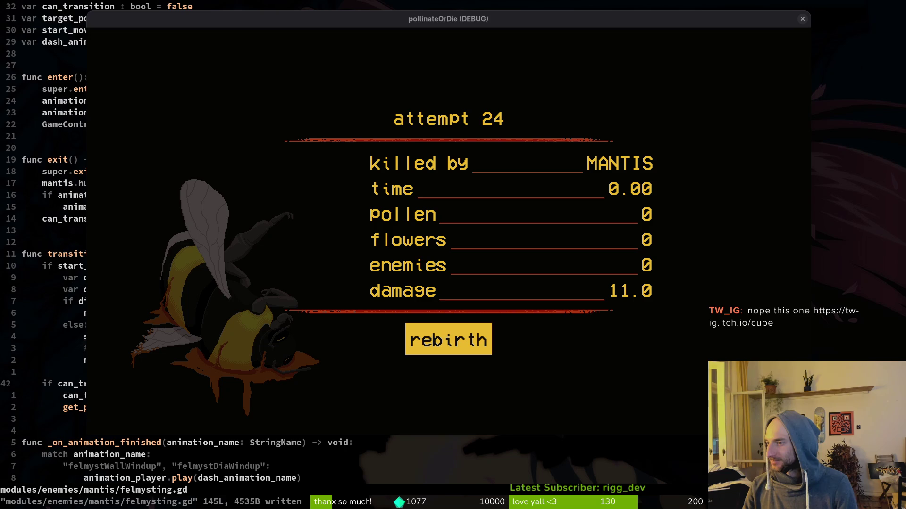
key("alt+Tab")
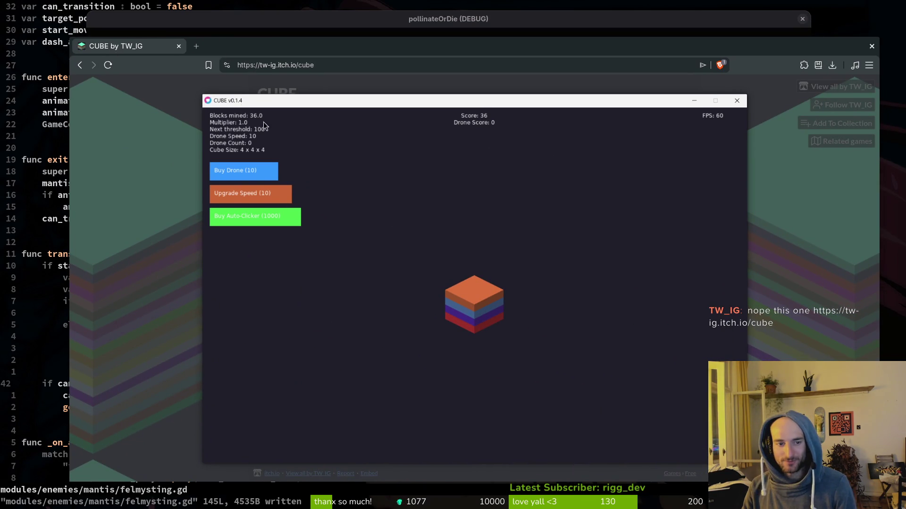
- Close the CUBE v0.1.4 game, then close Firefox to reveal the pollinateOrDie death screen
left_click(185, 325)
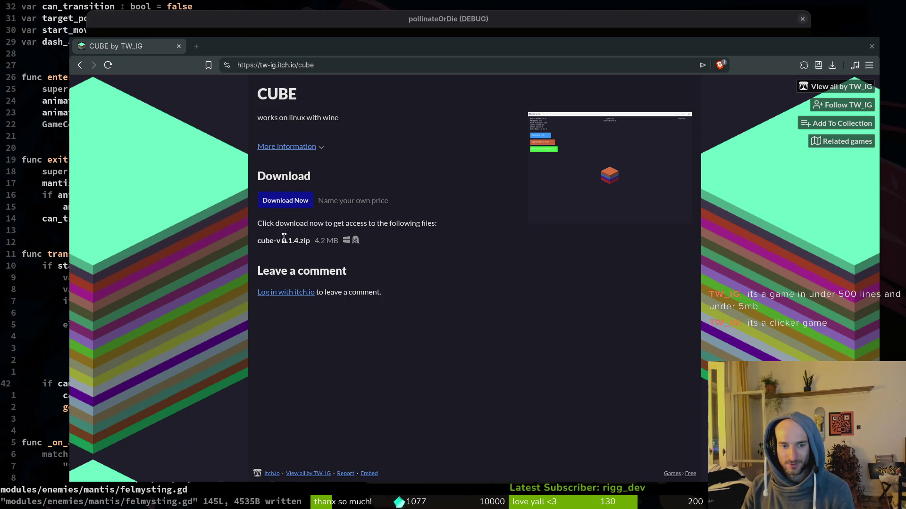
left_click(178, 46)
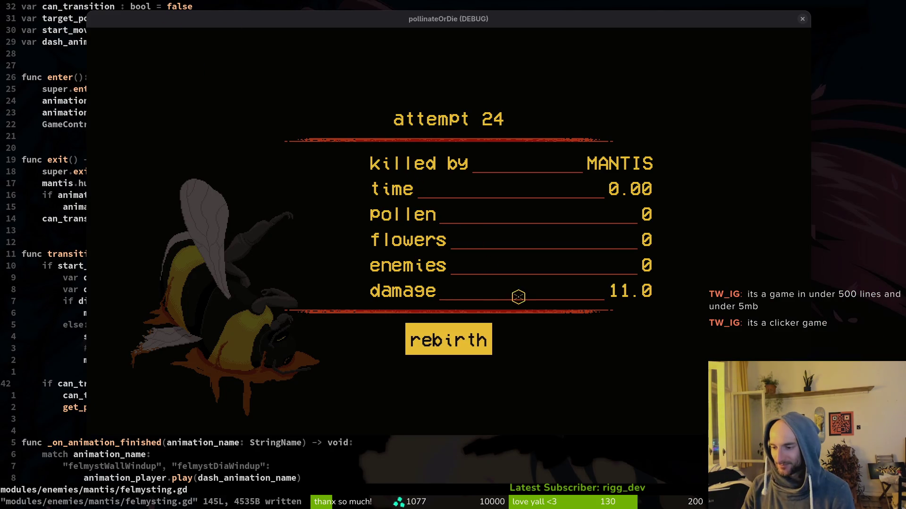
- Rebirth the bee, pause, and close the running pollinateOrDie game window
left_click(448, 339)
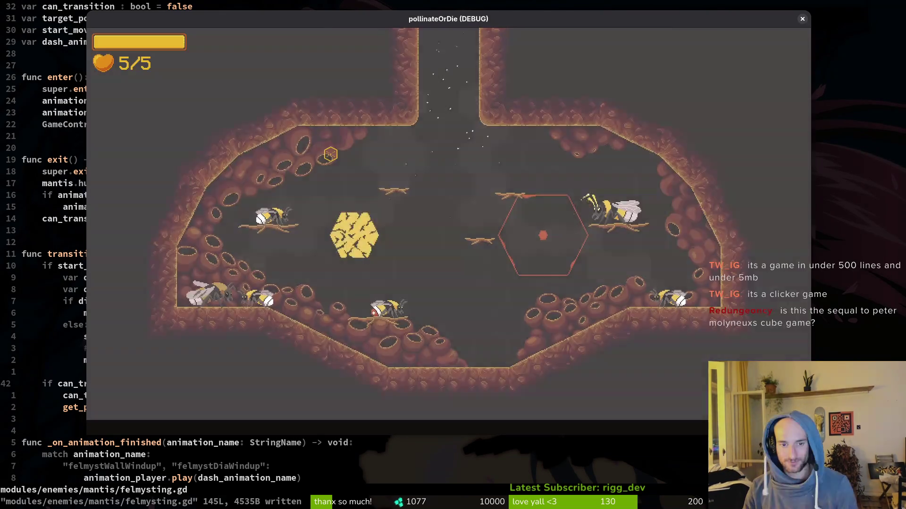
key("Escape")
left_click(802, 19)
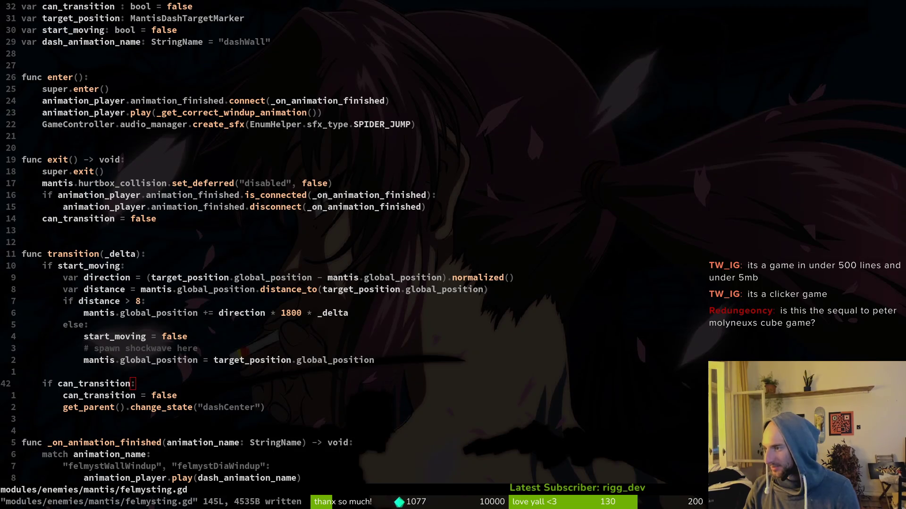
- Review felmysting.gd in Neovim from the var declarations and enter() down to _get_correct_windup_animation
left_click(480, 289)
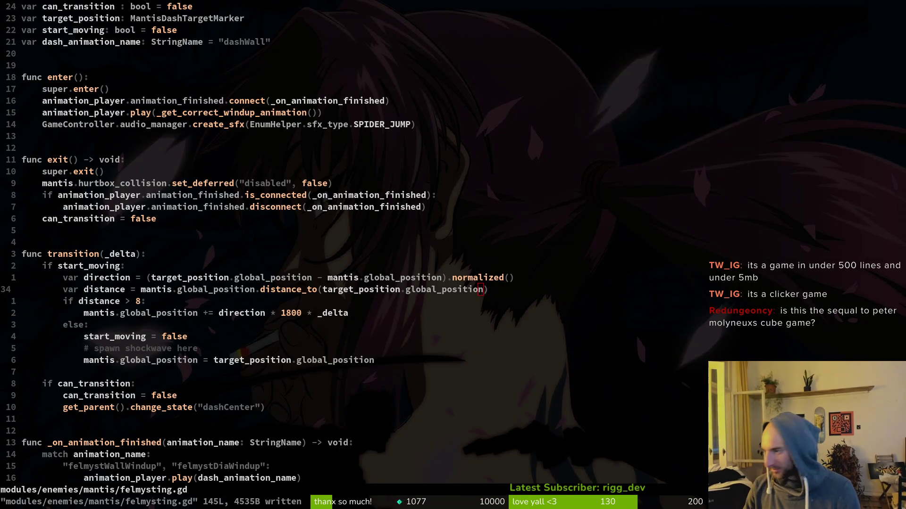
key("alt+Tab")
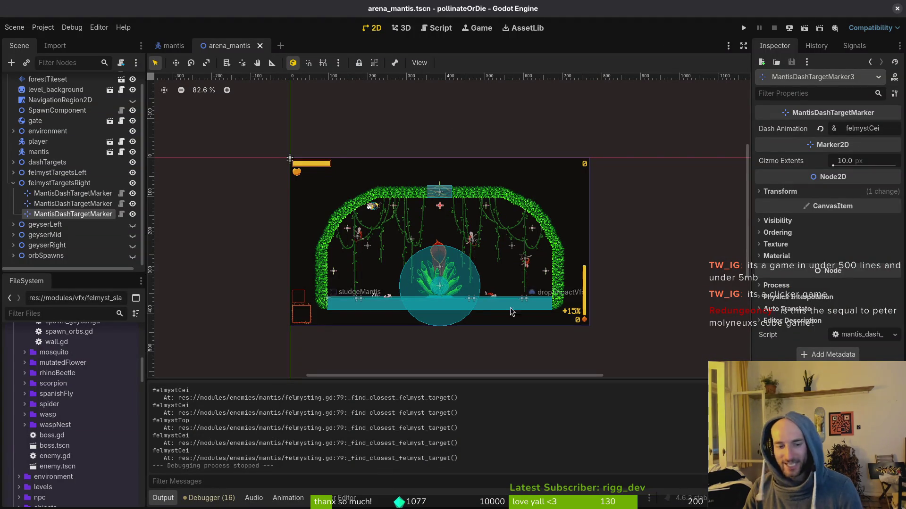
key("alt+Tab")
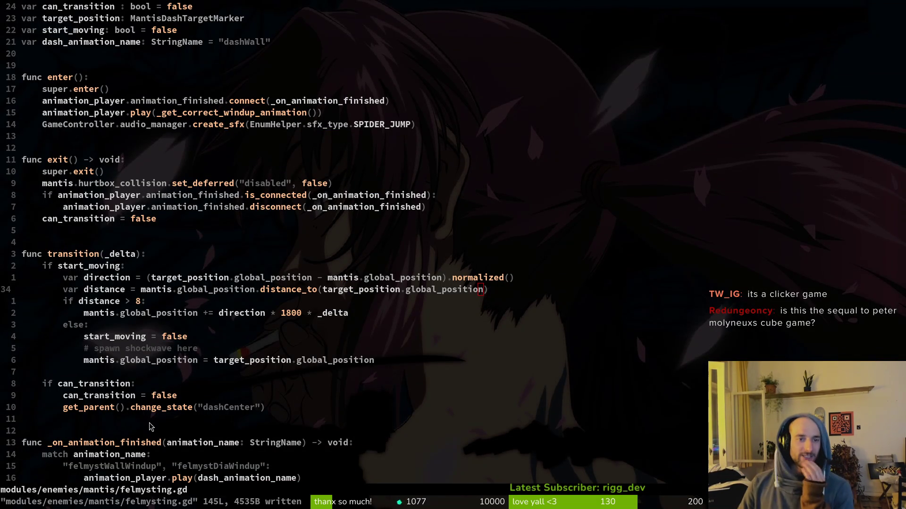
scroll(166, 302, "down", 5)
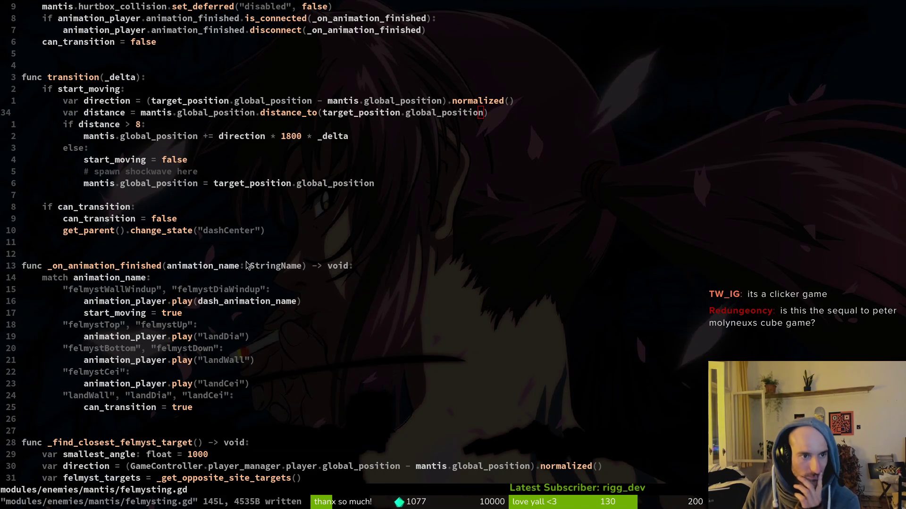
scroll(146, 184, "up", 5)
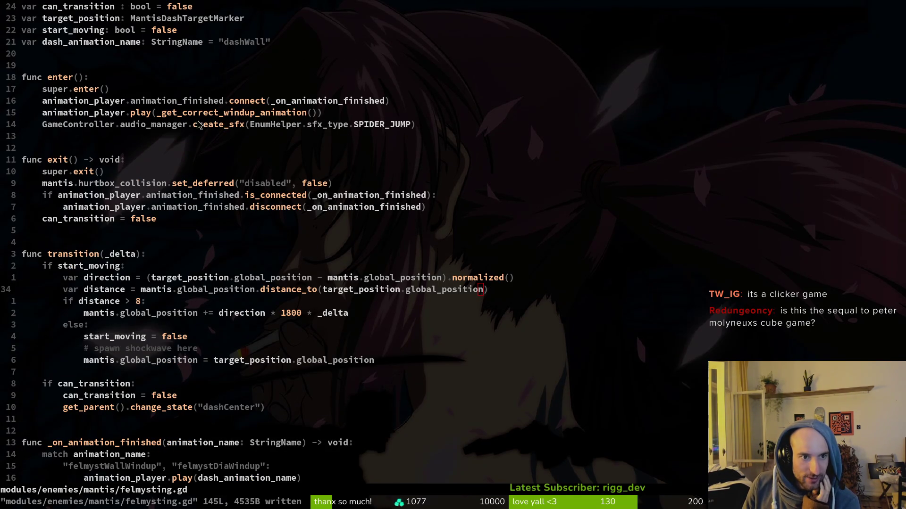
left_click_drag(312, 114, 238, 114)
scroll(228, 160, "down", 8)
key("Escape")
scroll(202, 278, "down", 20)
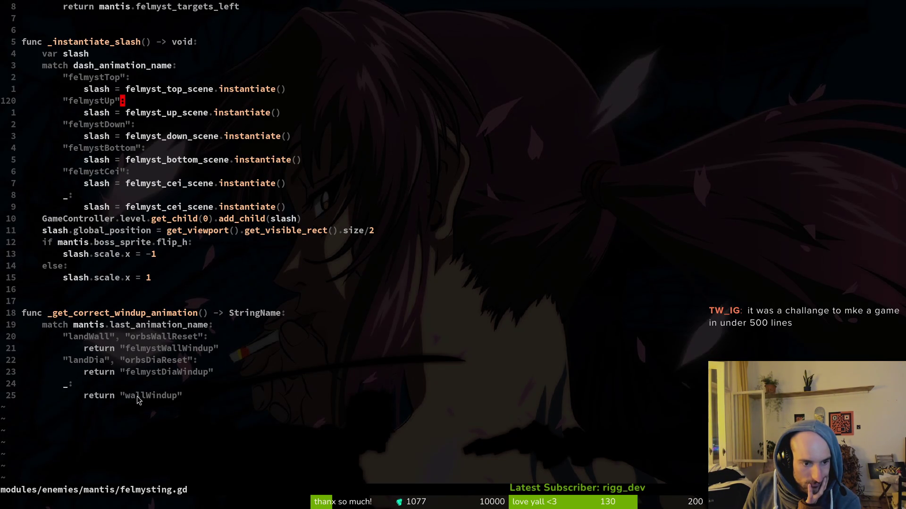
- Yank the "felmystWallWindup" name from its return line in felmysting.gd
left_click(157, 350)
key("v")
key("i")
key("quotedbl")
key("y")
- Paste it over the fallback "wallWindup" return and save felmysting.gd with :write
key("4")
key("j")
key("v")
key("i")
key("quotedbl")
type("p:write")
key("Return")
scroll(198, 241, "up", 10)
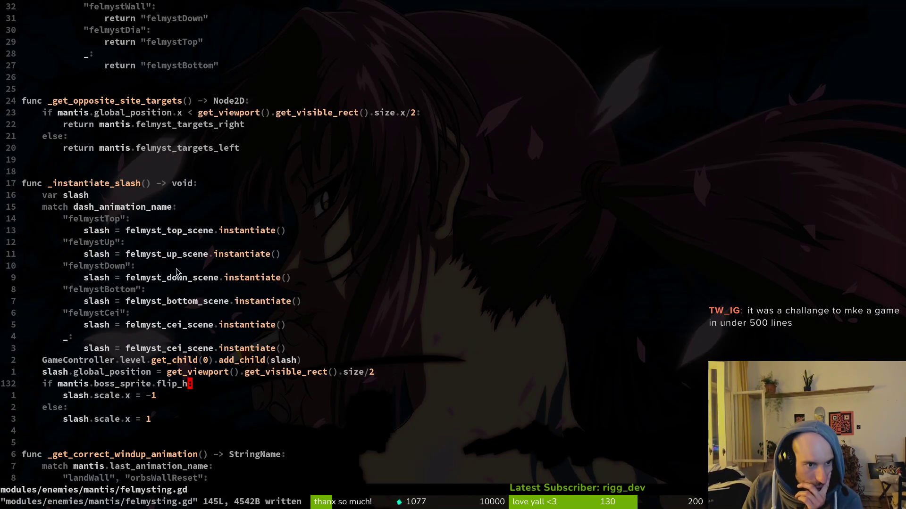
scroll(198, 240, "up", 20)
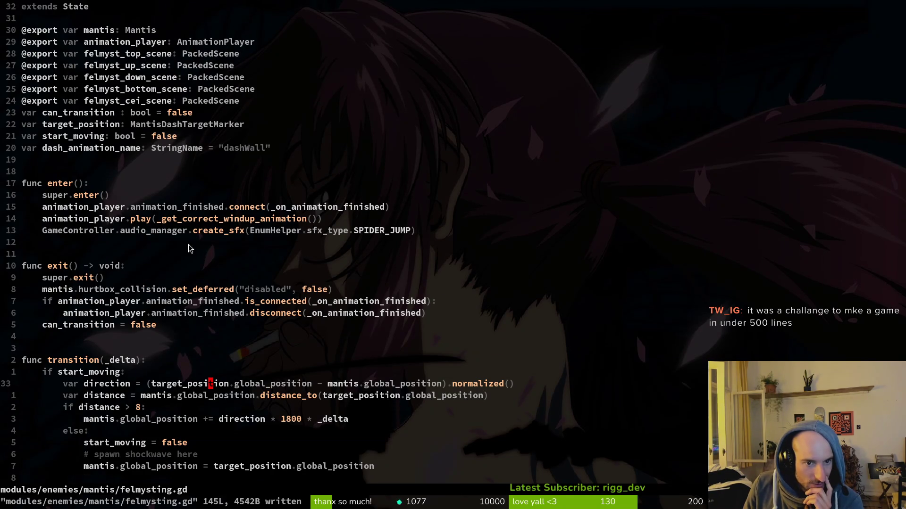
scroll(94, 376, "down", 4)
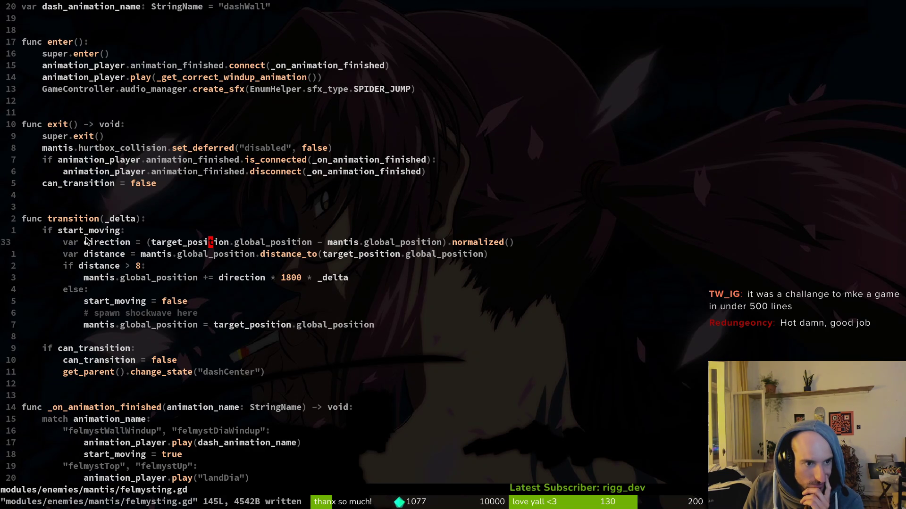
scroll(138, 267, "down", 7)
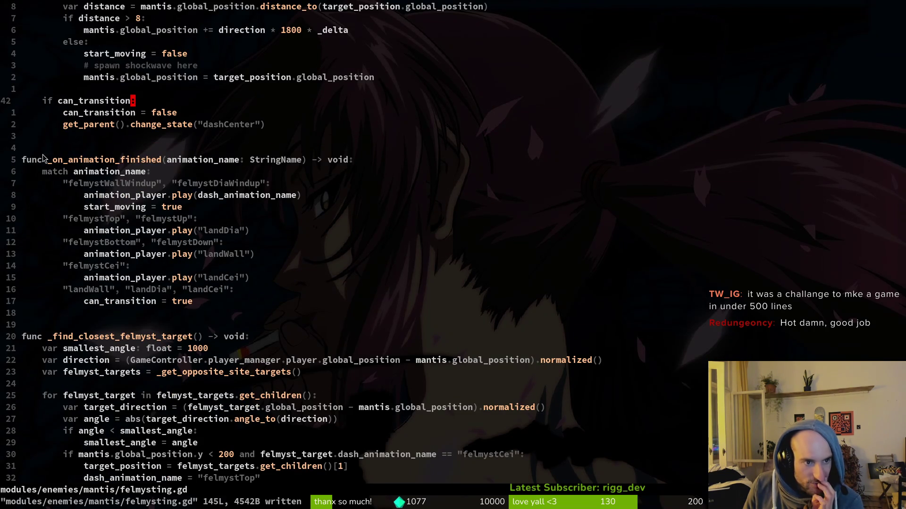
scroll(177, 302, "up", 11)
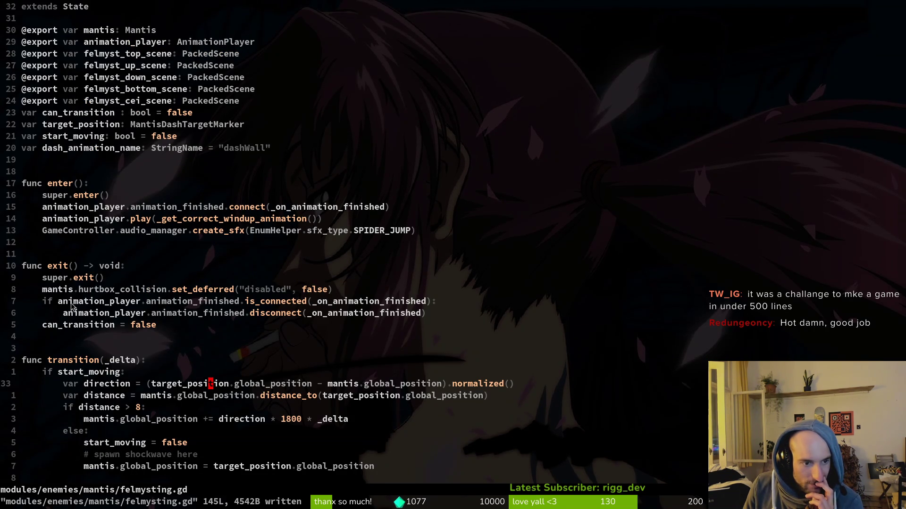
left_click(186, 302)
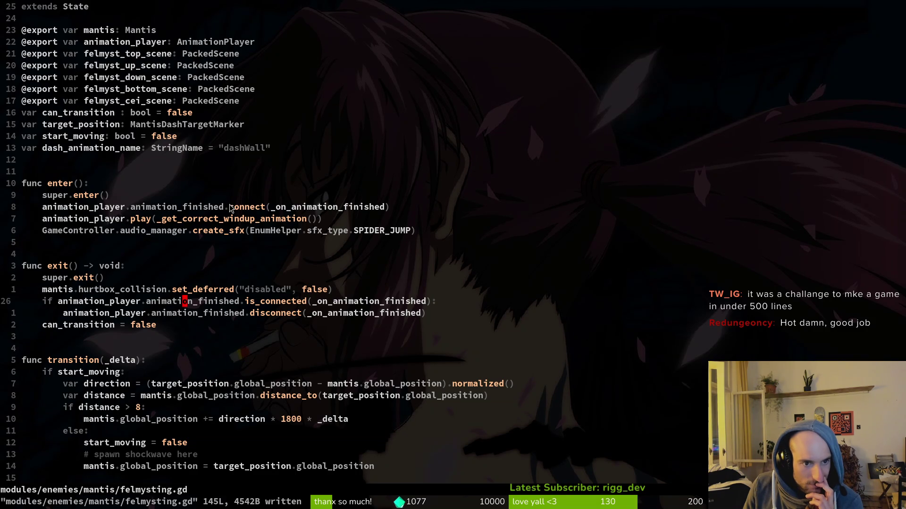
left_click(273, 208)
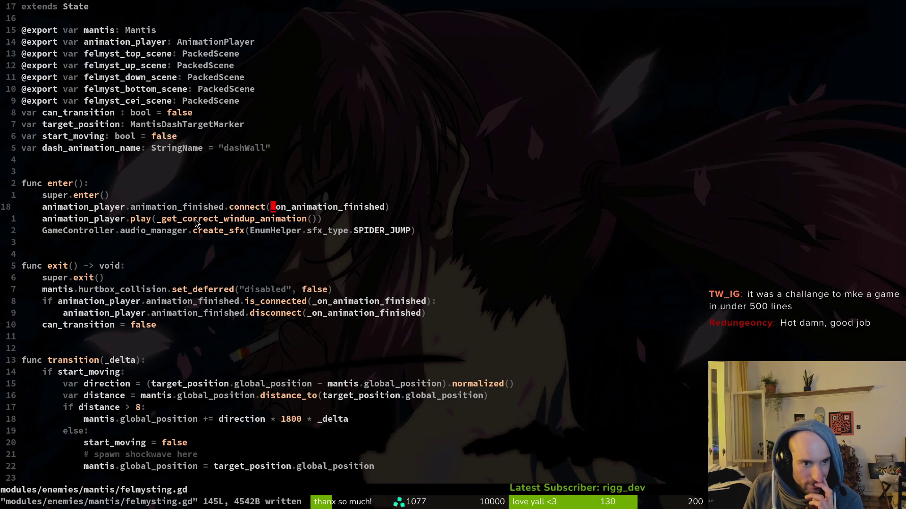
scroll(188, 229, "down", 5)
scroll(189, 230, "down", 5)
left_click(87, 195)
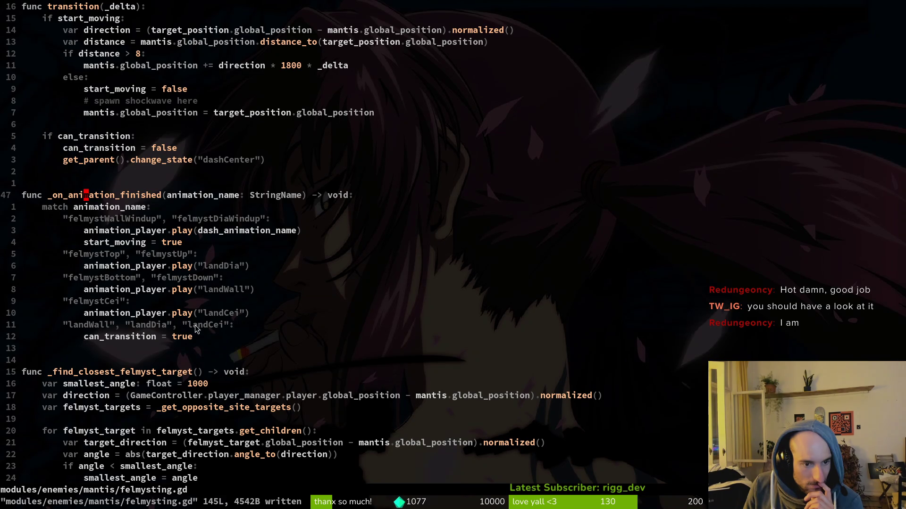
scroll(304, 270, "down", 4)
scroll(129, 234, "down", 3)
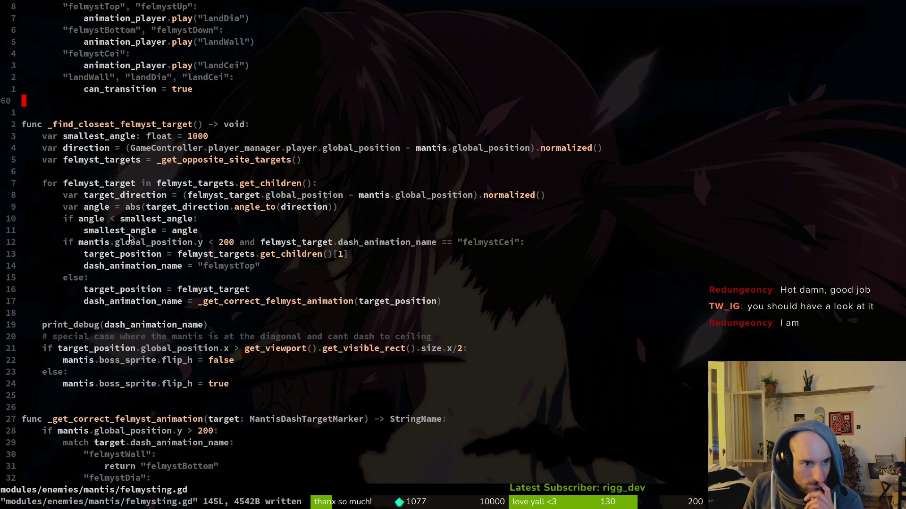
left_click_drag(39, 137, 334, 351)
left_click(205, 324)
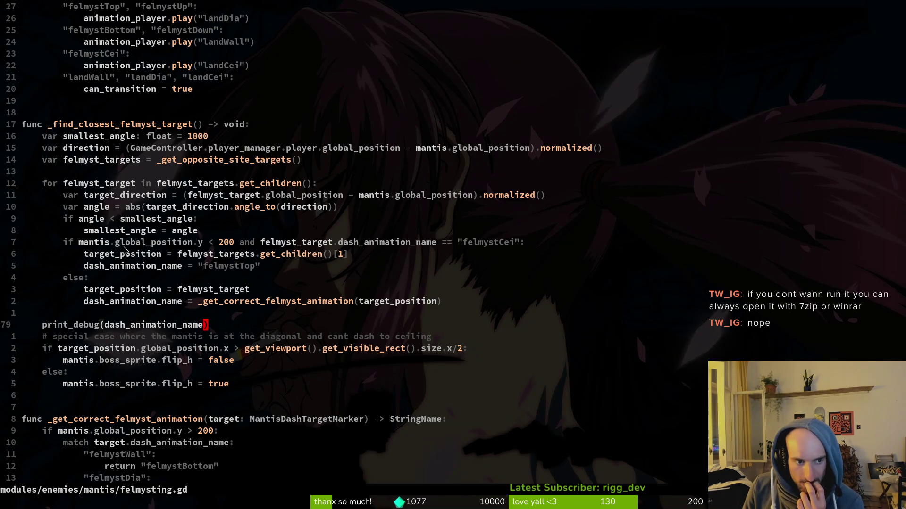
left_click_drag(79, 245, 200, 253)
left_click(86, 222)
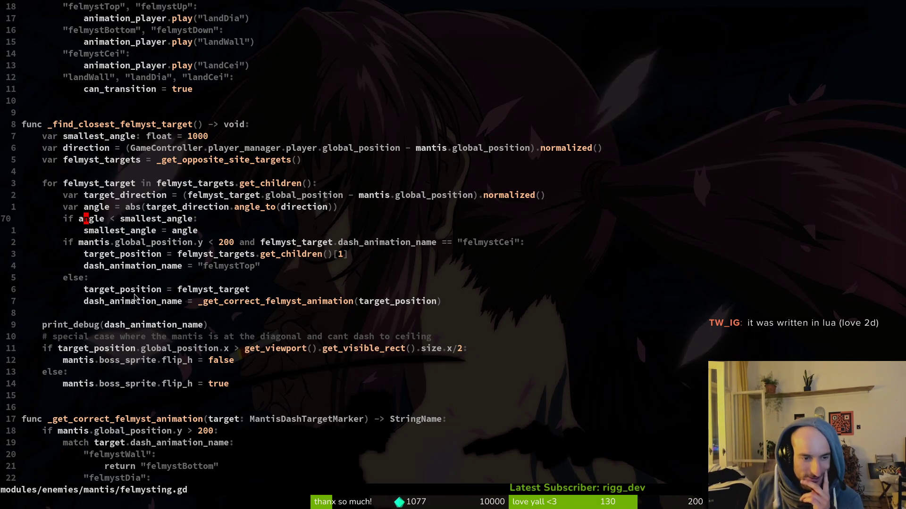
left_click(140, 328)
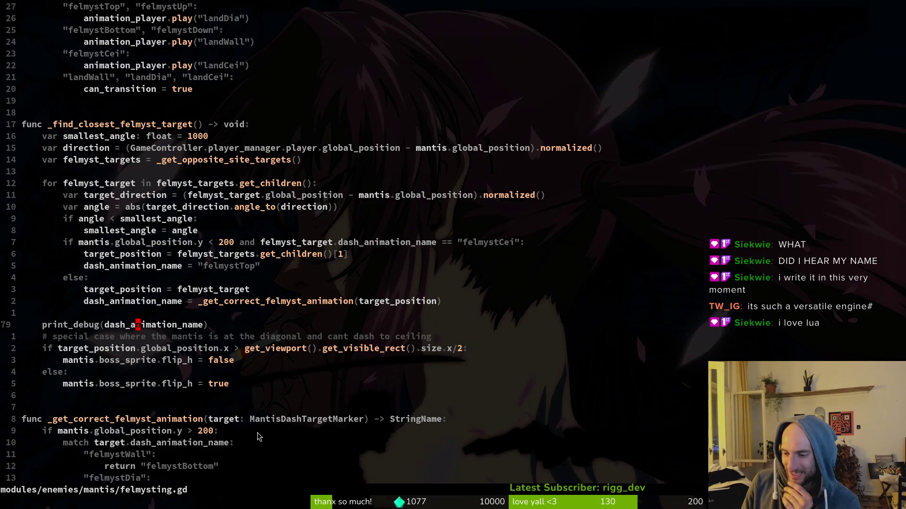
left_click(149, 326)
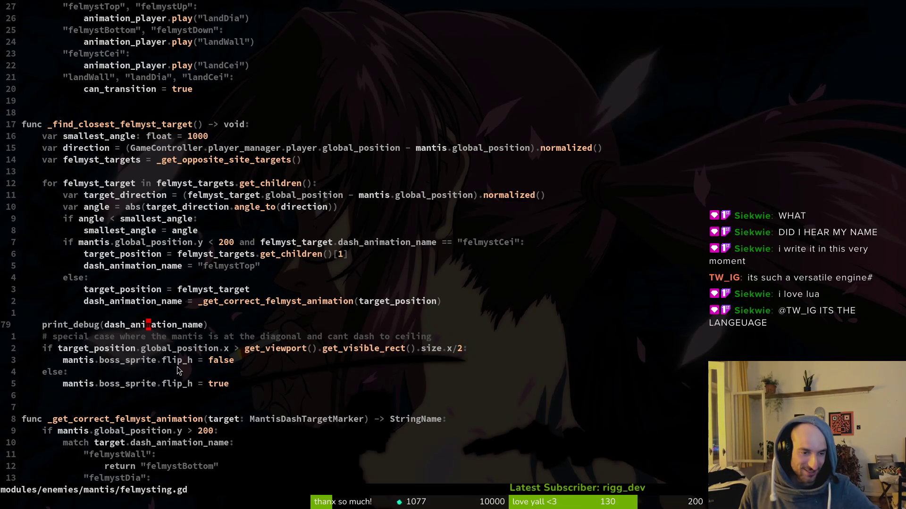
scroll(176, 363, "down", 3)
left_click(165, 242)
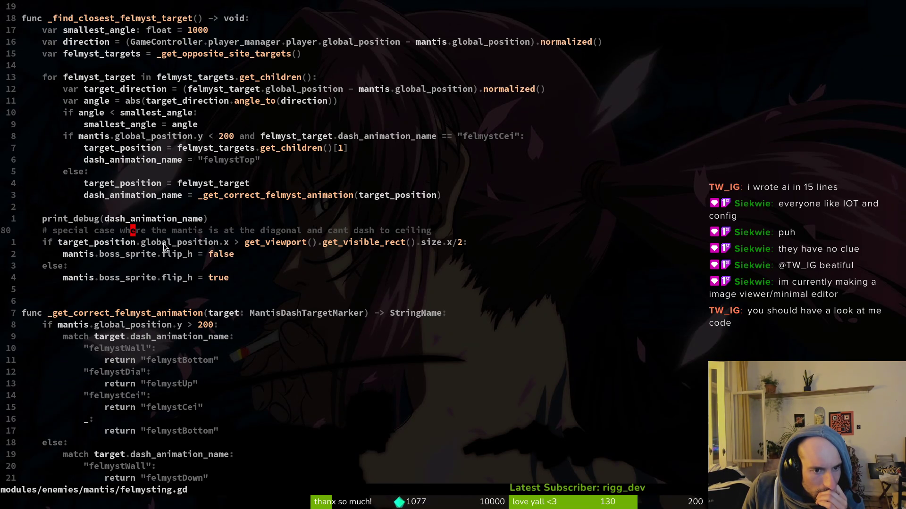
type("x")
left_click(237, 243)
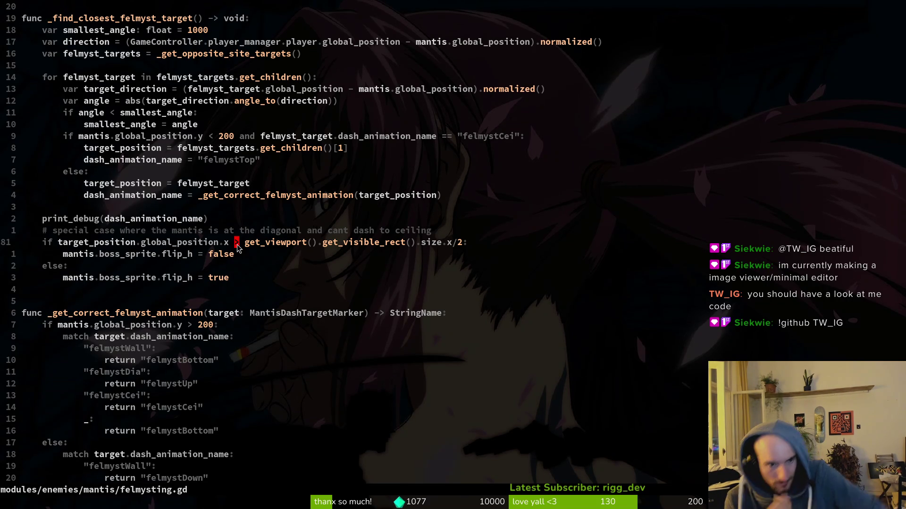
key("y")
key("y")
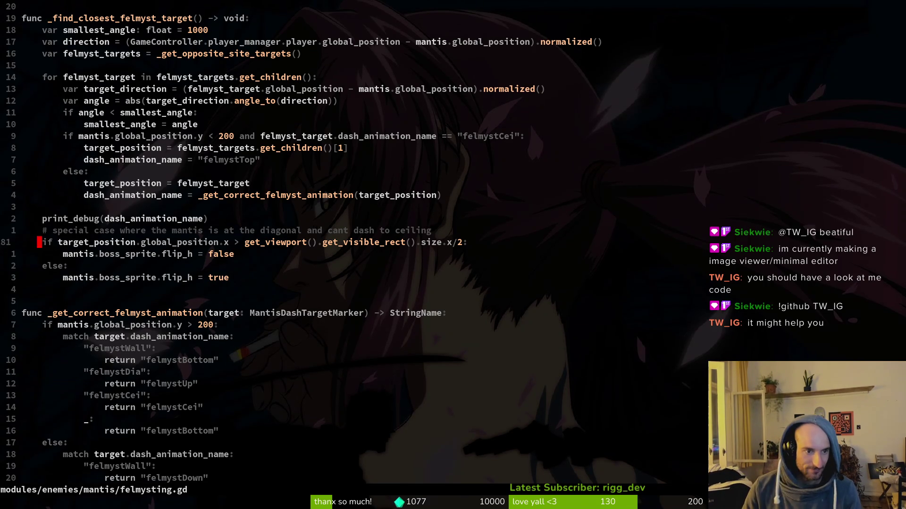
- Duplicate the if line and turn the copy into an elif testing x < half width
type("piel")
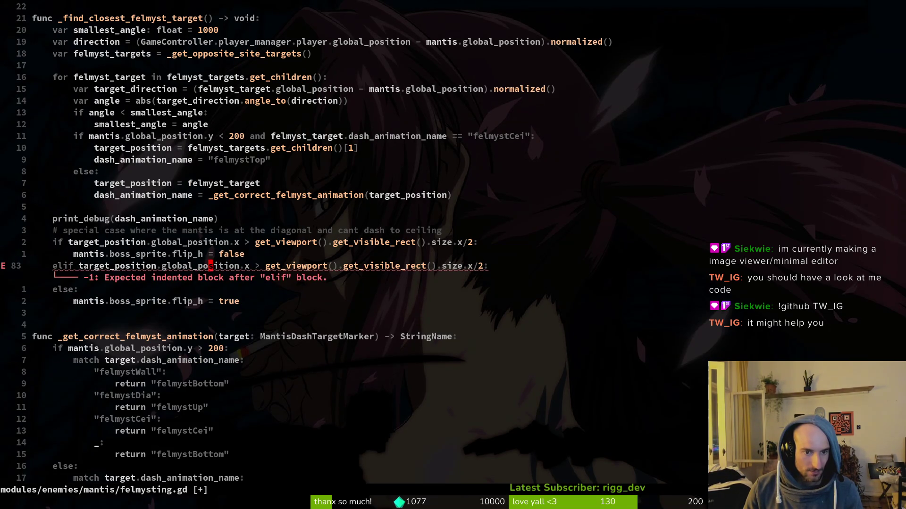
type("r")
key("less")
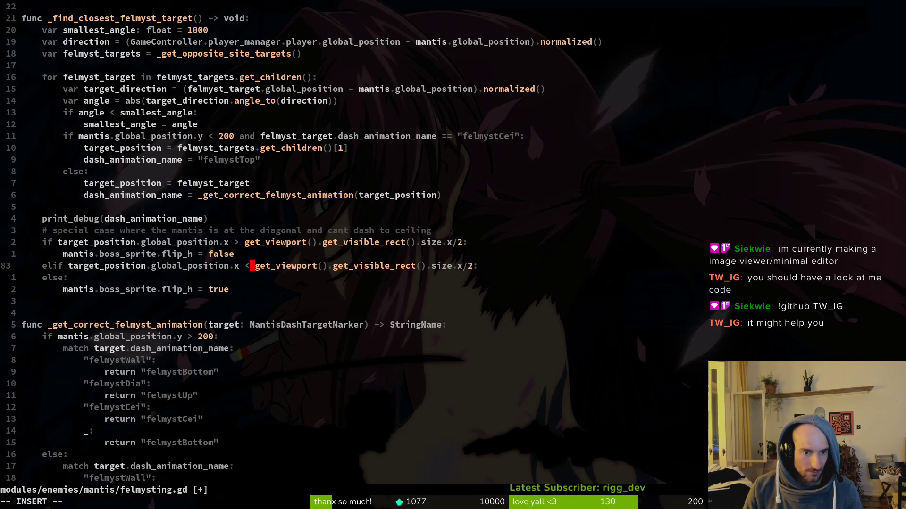
key("k")
key("0")
key("j")
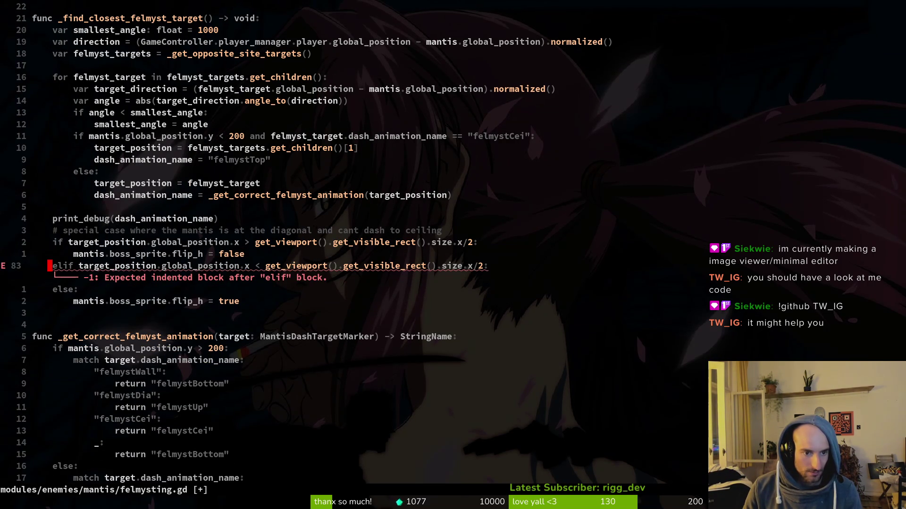
- Put flip_h = true under the elif and make the else branch simply return
key("j")
key("j")
key("y")
key("y")
key("k")
key("k")
key("p")
type("joreturn")
key("Escape")
key("j")
key("d")
key("d")
key("Tab")
type("write")
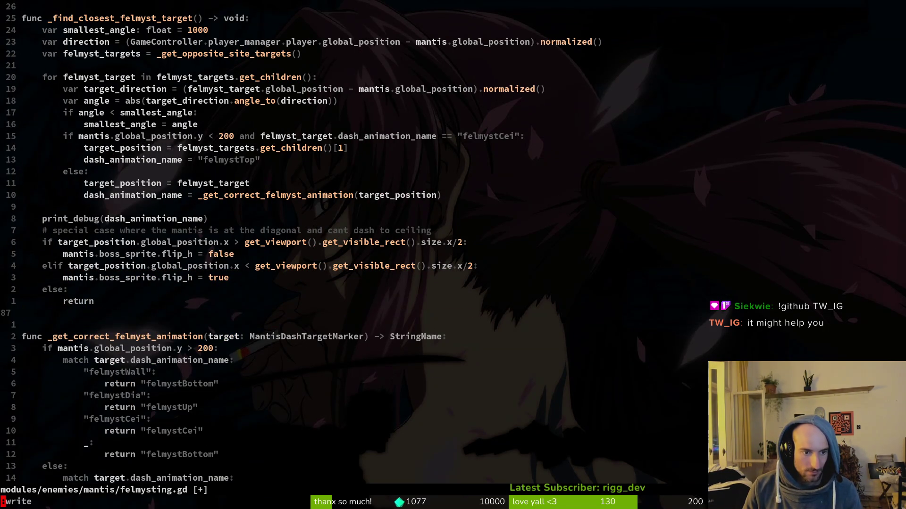
- Save felmysting.gd and relaunch the debug game from Godot with F5
key("Return")
key("alt+Tab")
key("F5")
key("Return")
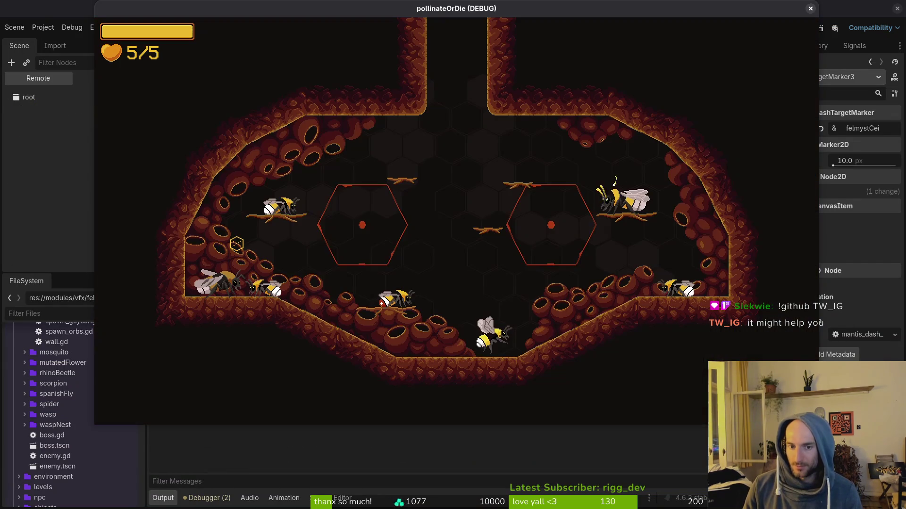
- Load the mantis level twice via debug level select, watching felmystTop and felmystCei output, then pause
key("Escape")
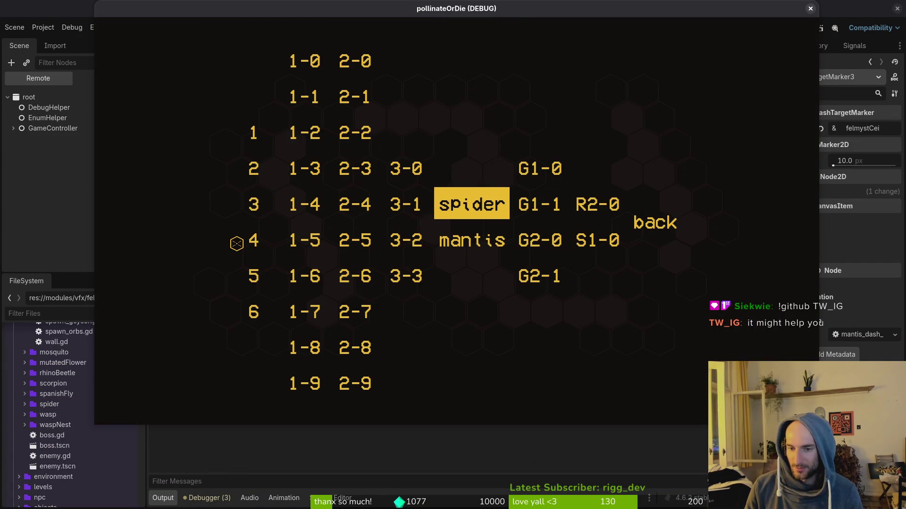
key("Down")
key("Return")
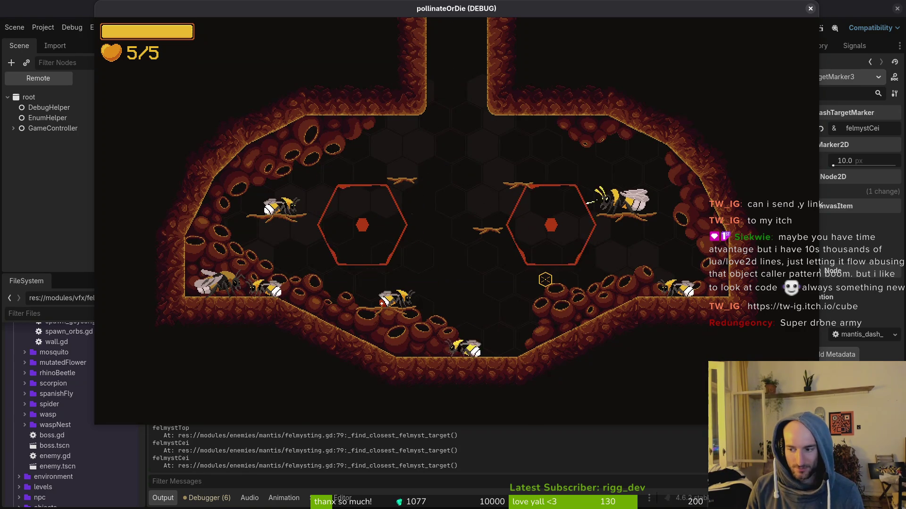
key("F1")
key("Down")
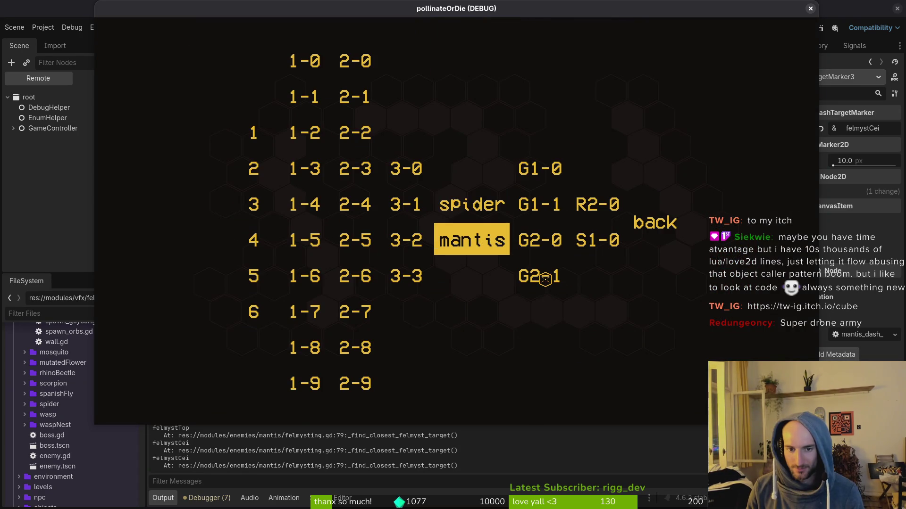
key("Return")
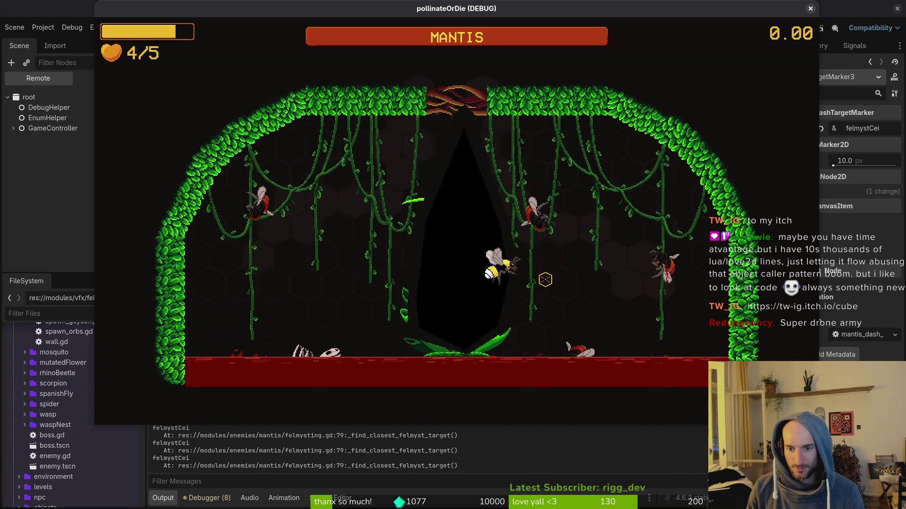
key("Escape")
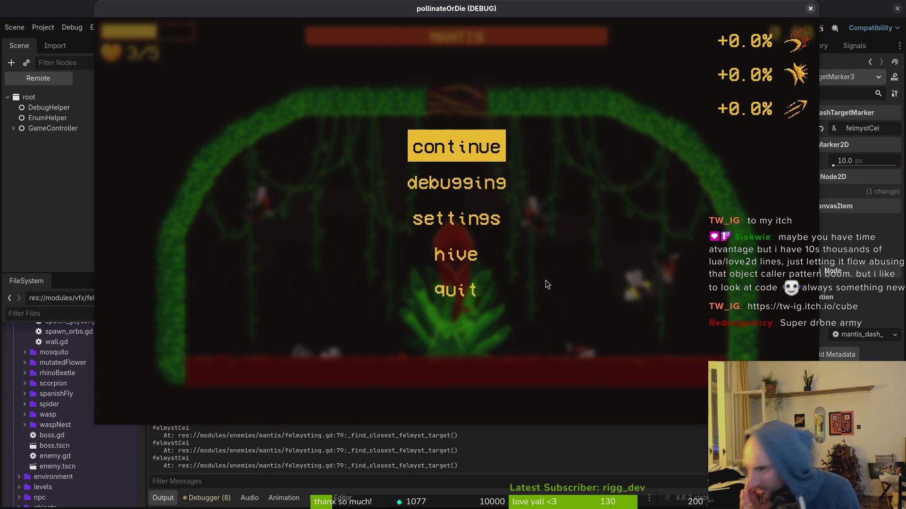
key("alt+Tab")
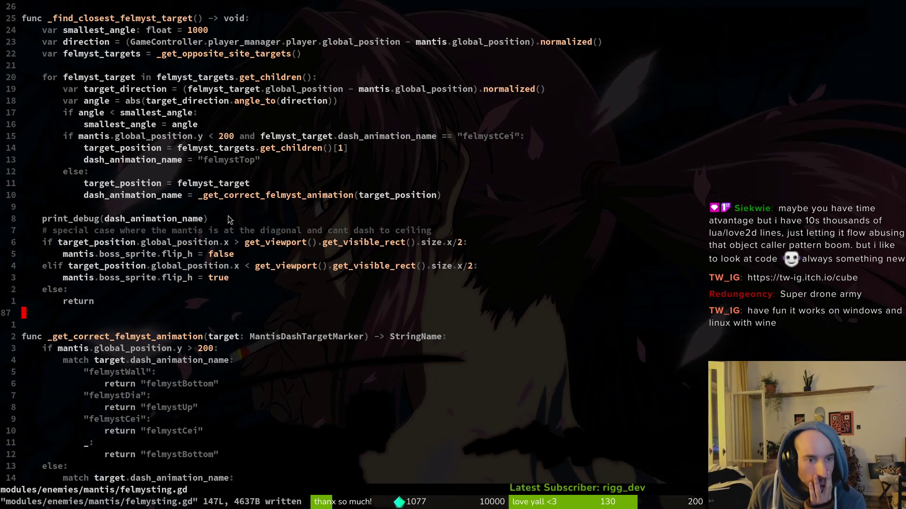
- Try swapping the flip_h false/true lines around the elif, undo the swap, then run the game
left_click(154, 255)
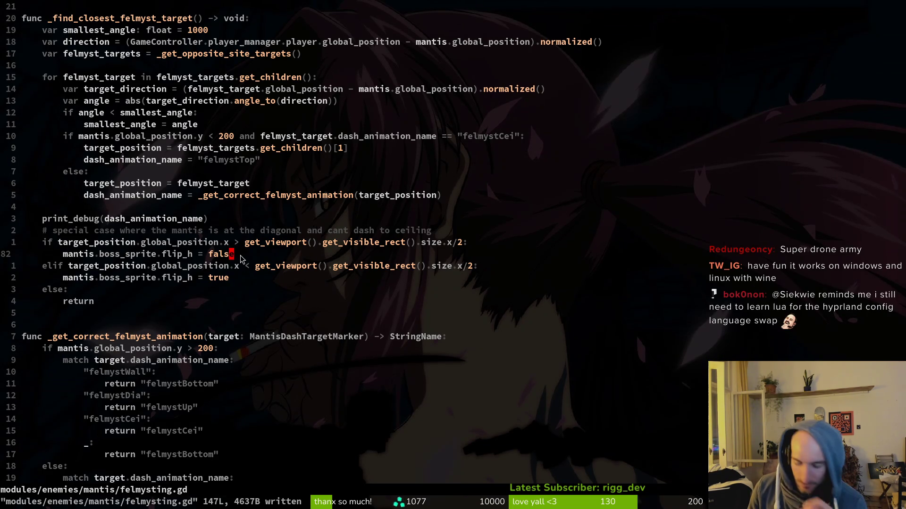
key("V")
key("J")
key("j")
key("Escape")
key("V")
key("K")
key("K")
key("Escape")
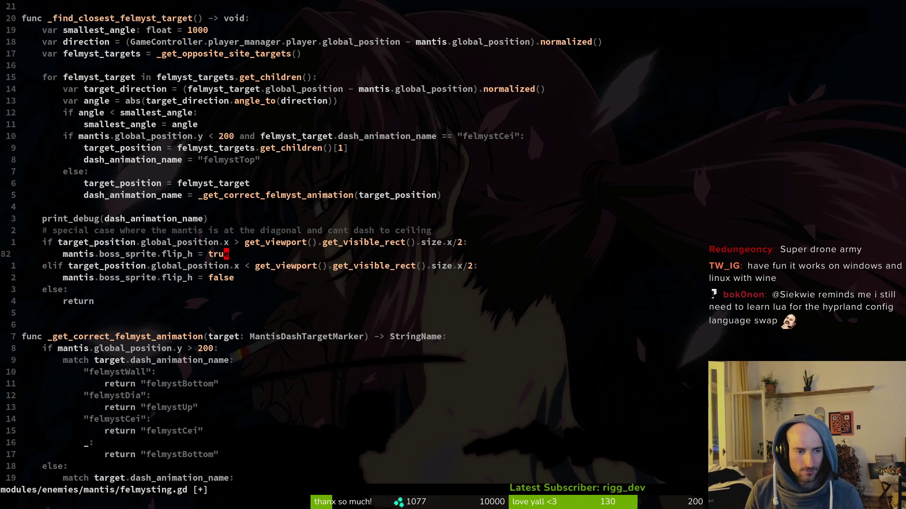
key("u")
key("u")
key("u")
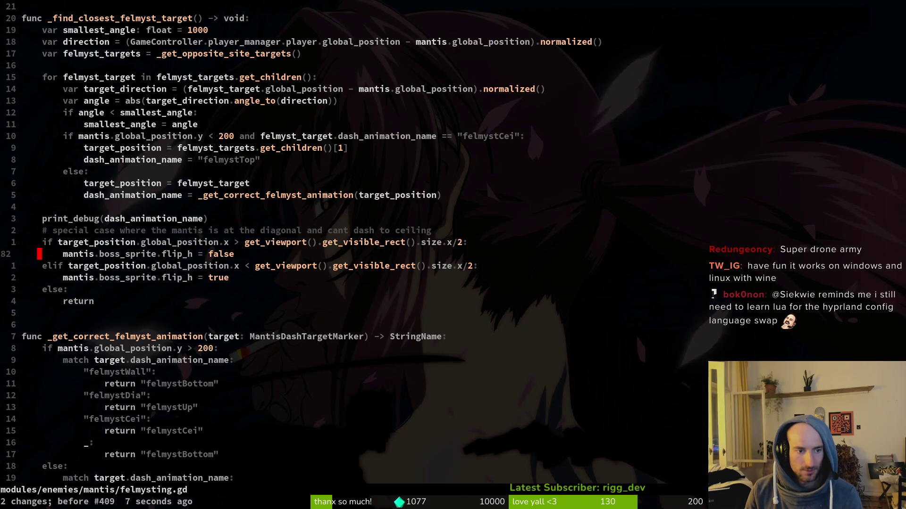
key("alt+Tab")
key("F5")
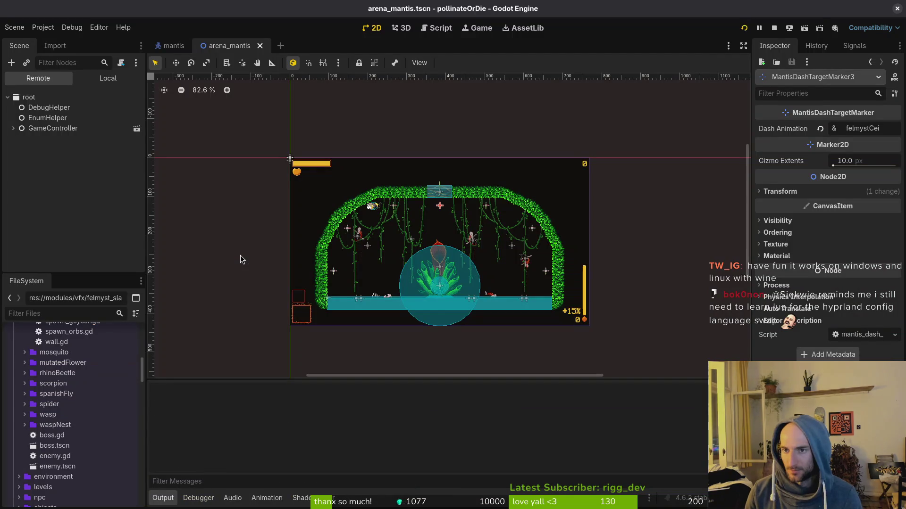
- Start the game into the mantis level, then pause and stop the run
key("Return")
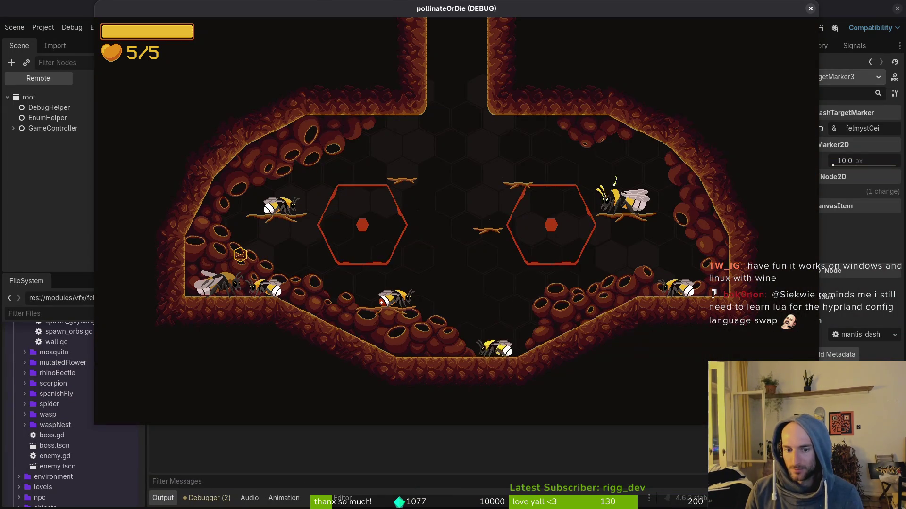
key("Escape")
key("Return")
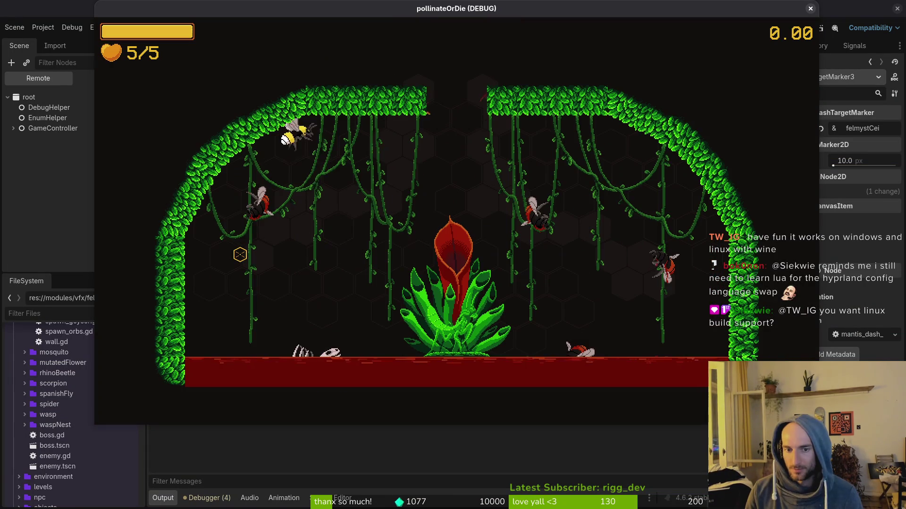
key("Escape")
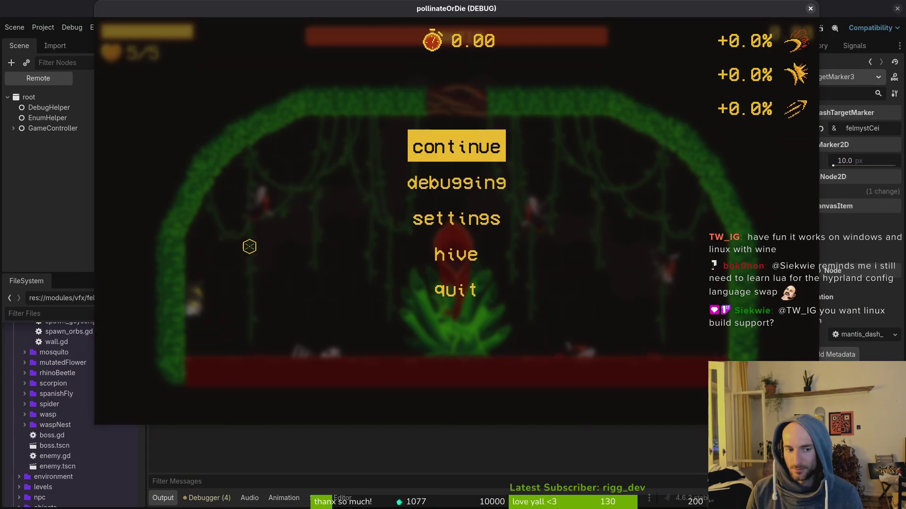
key("F8")
- Set the game speed to 1/2× in the Game workspace
key("F5")
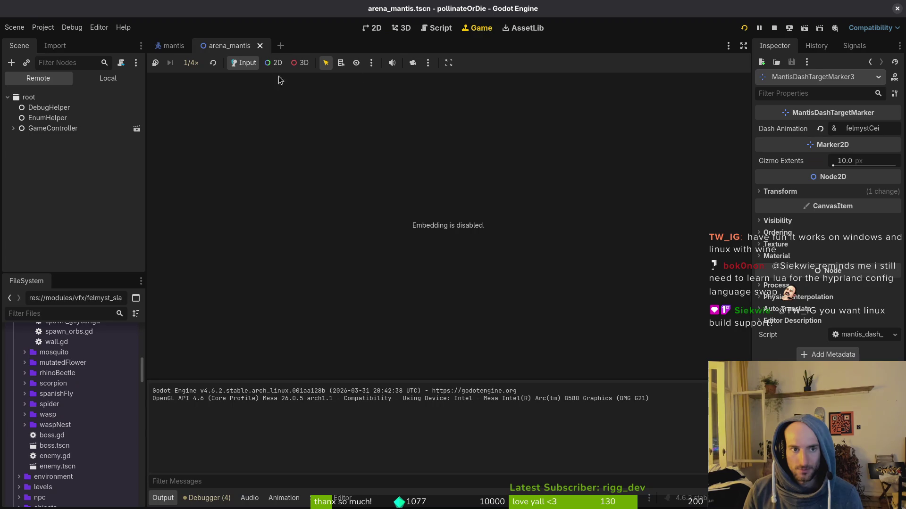
left_click(188, 67)
left_click(217, 116)
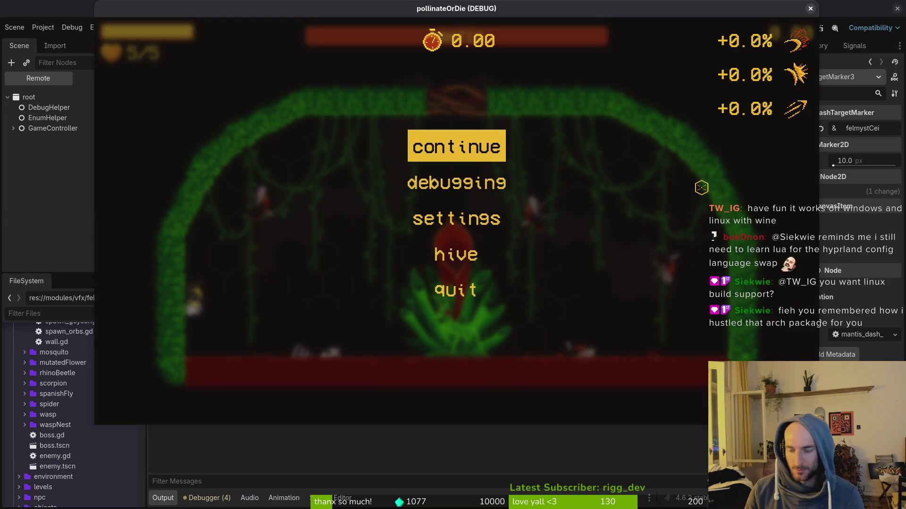
- Fight the mantis at half speed until hit, then pause and return to felmysting.gd
key("Return")
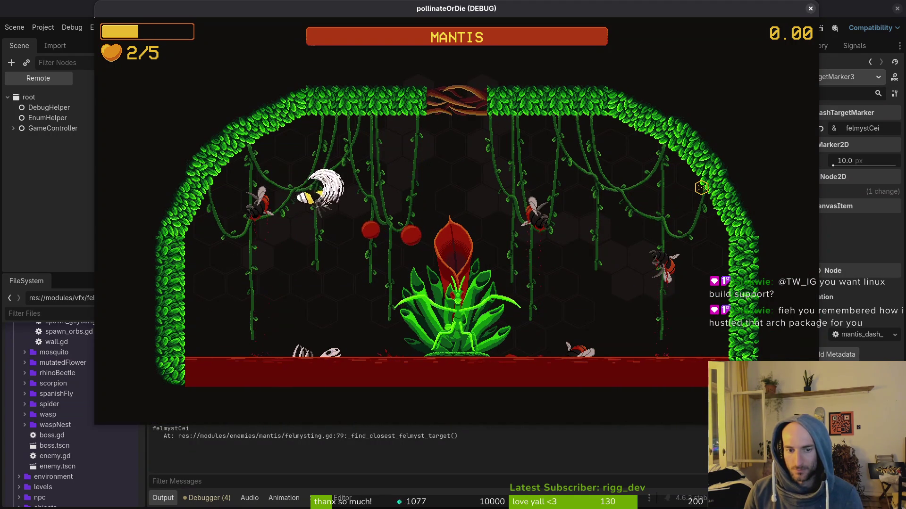
key("a")
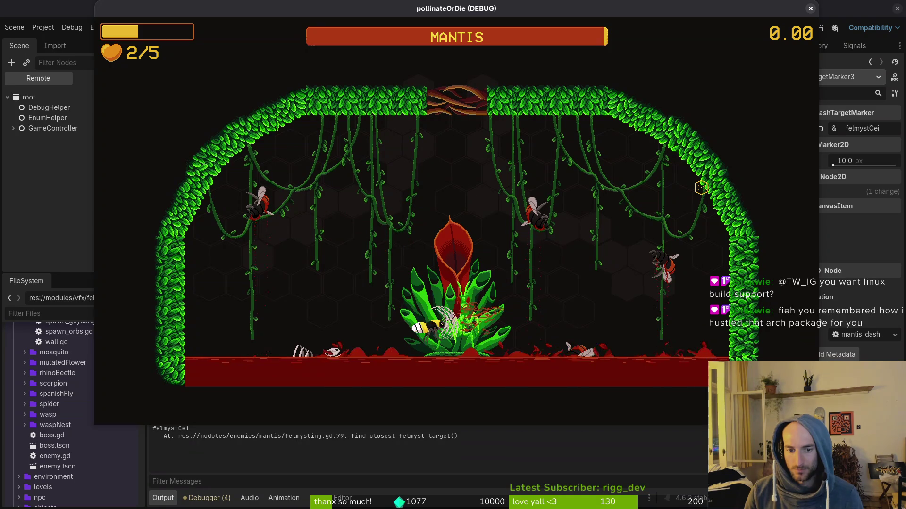
key("space")
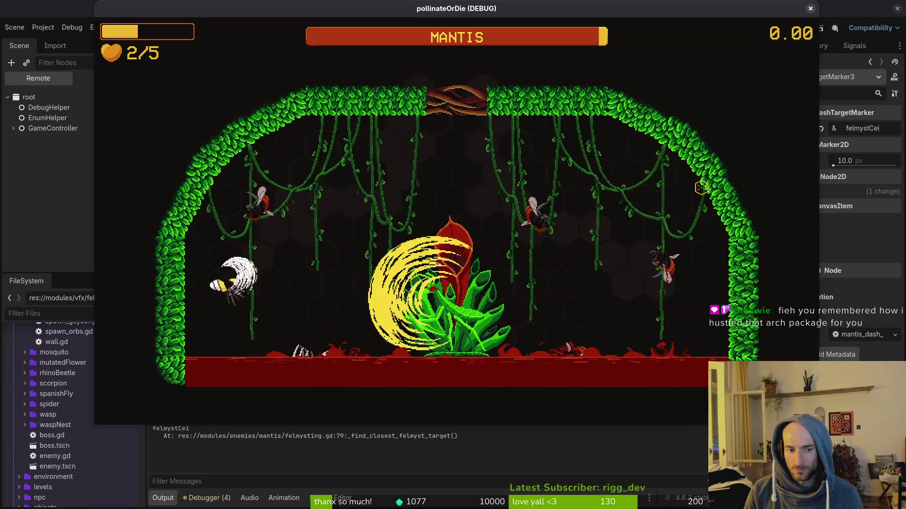
key("d")
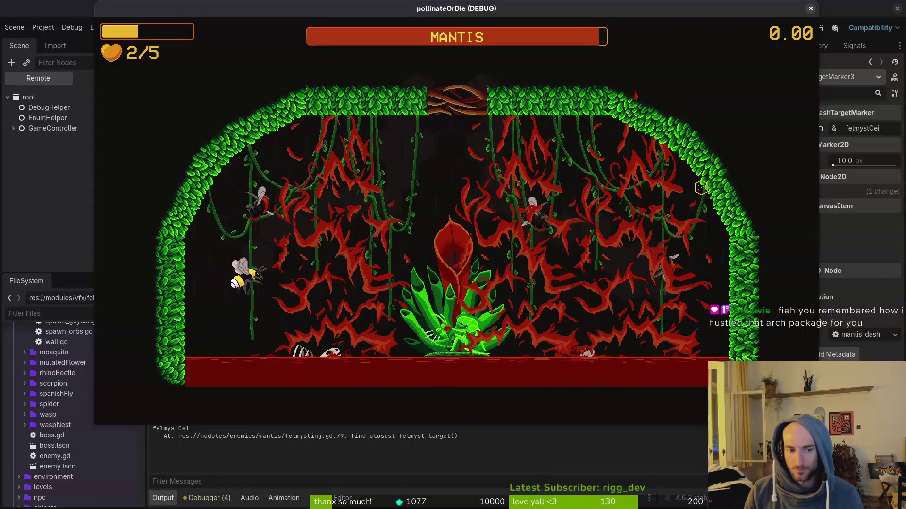
key("w")
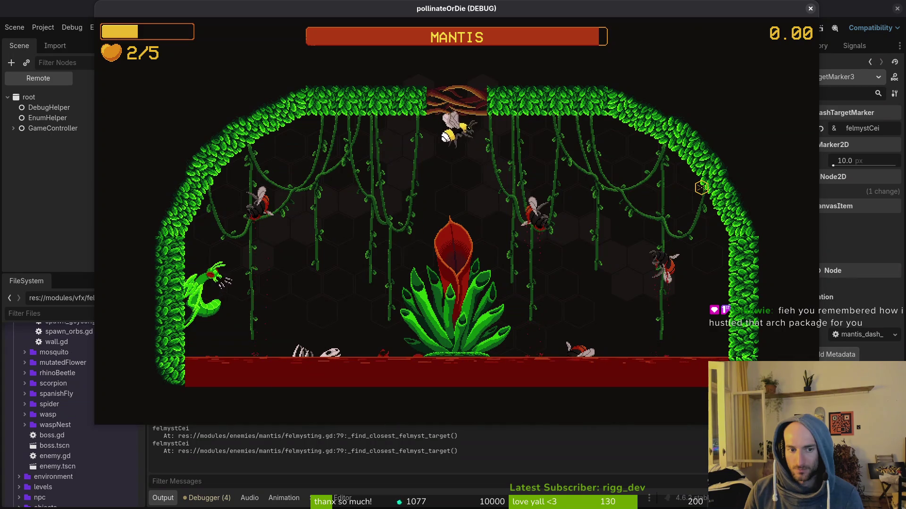
key("Escape")
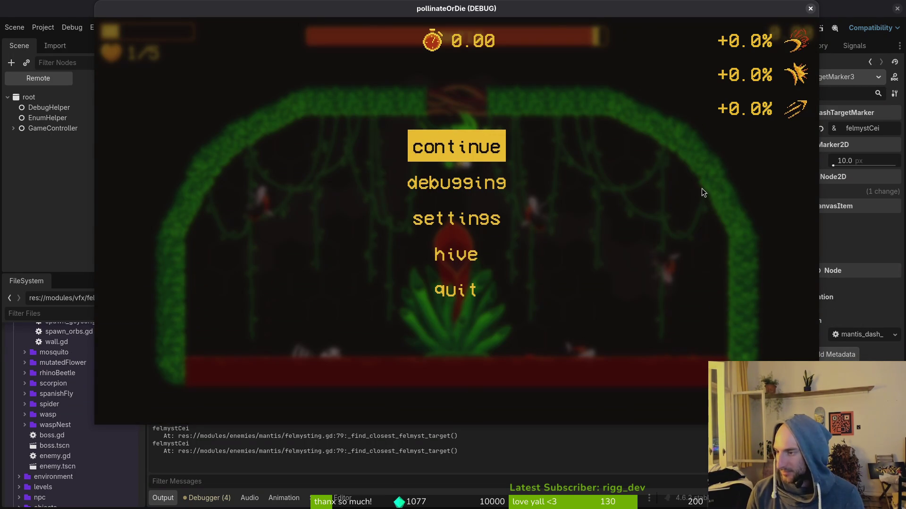
key("alt+Tab")
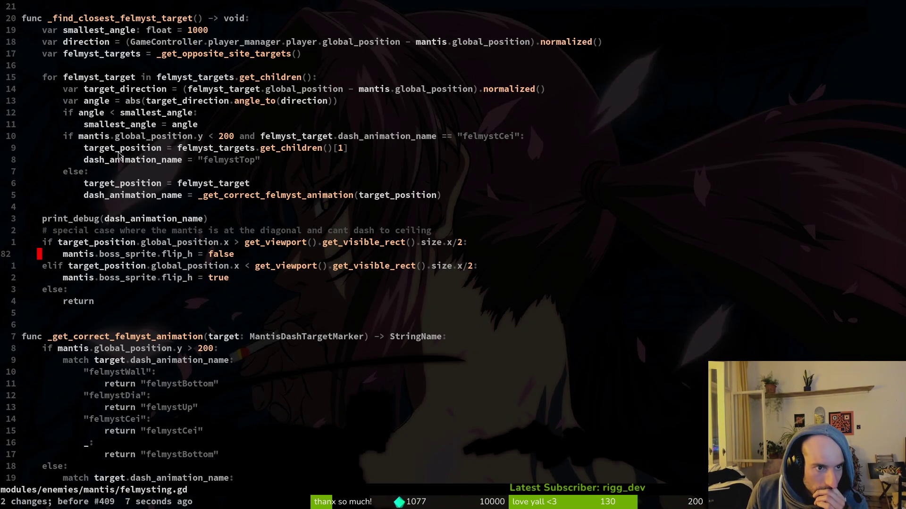
- Inspect the slash attack's flip_h scale block in felmysting.gd
scroll(198, 241, "down", 4)
scroll(234, 277, "down", 10)
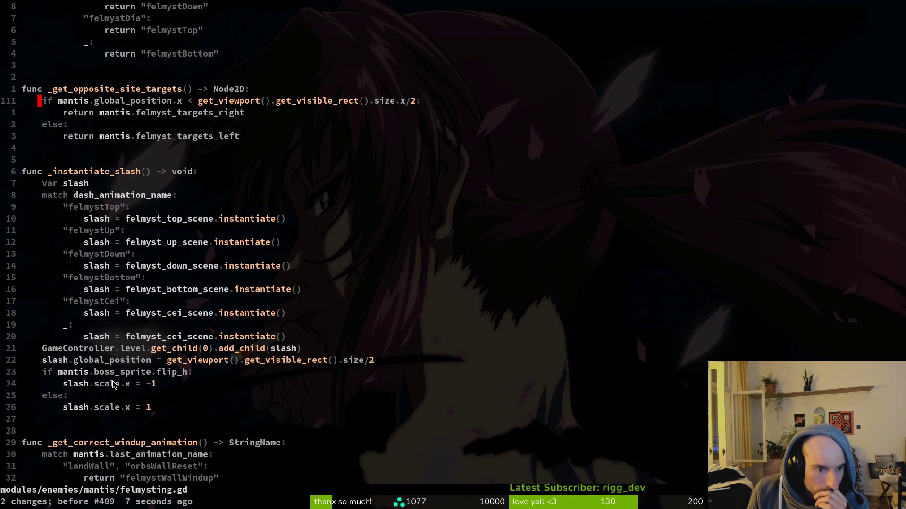
left_click_drag(106, 376, 118, 414)
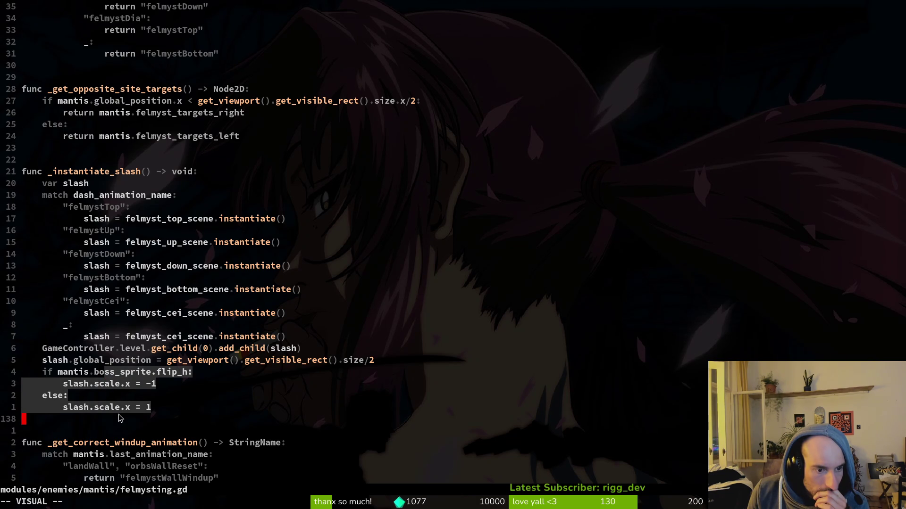
left_click(160, 374)
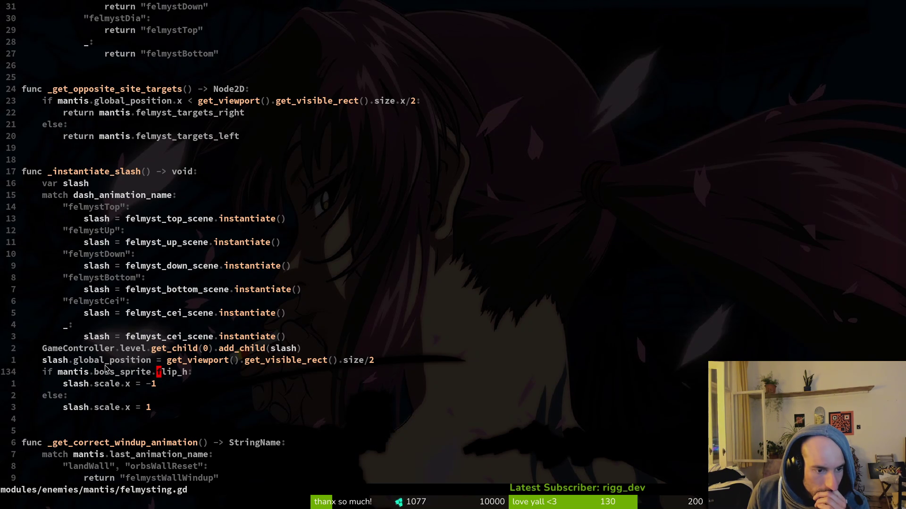
scroll(104, 367, "up", 6)
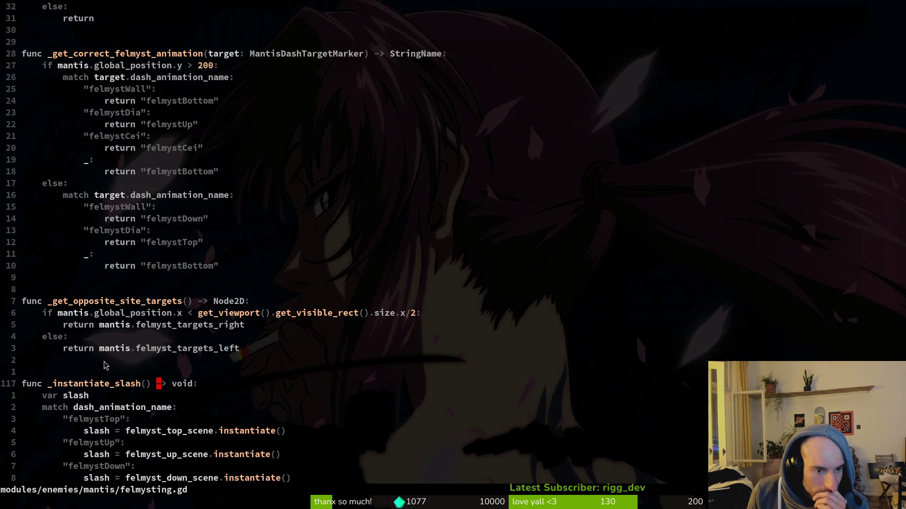
scroll(136, 299, "up", 9)
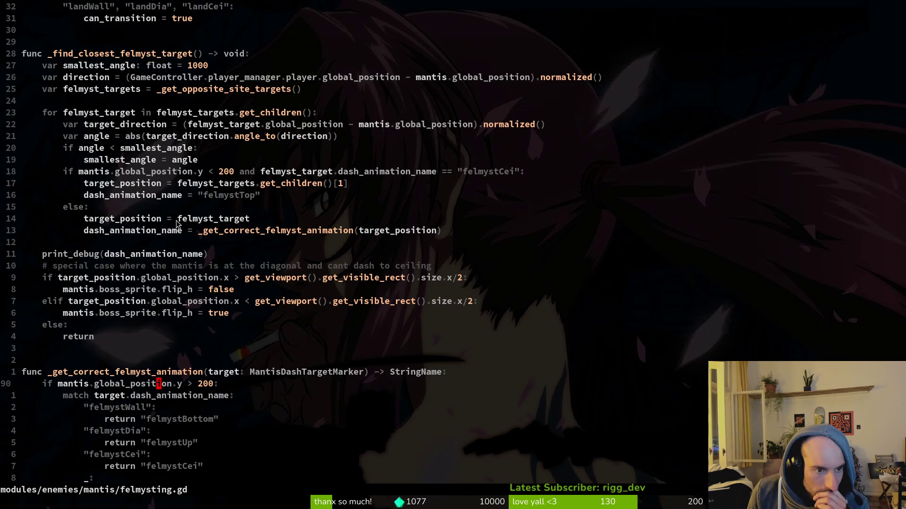
- Swap the two flip_h lines so the if sets true and the elif sets false
left_click(141, 290)
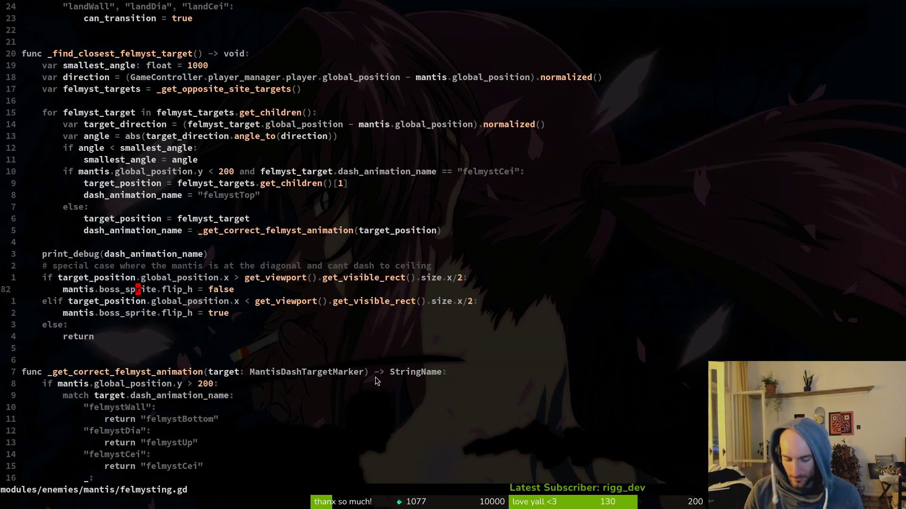
key("shift+v")
key("J")
key("J")
key("Escape")
key("k")
key("shift+v")
key("K")
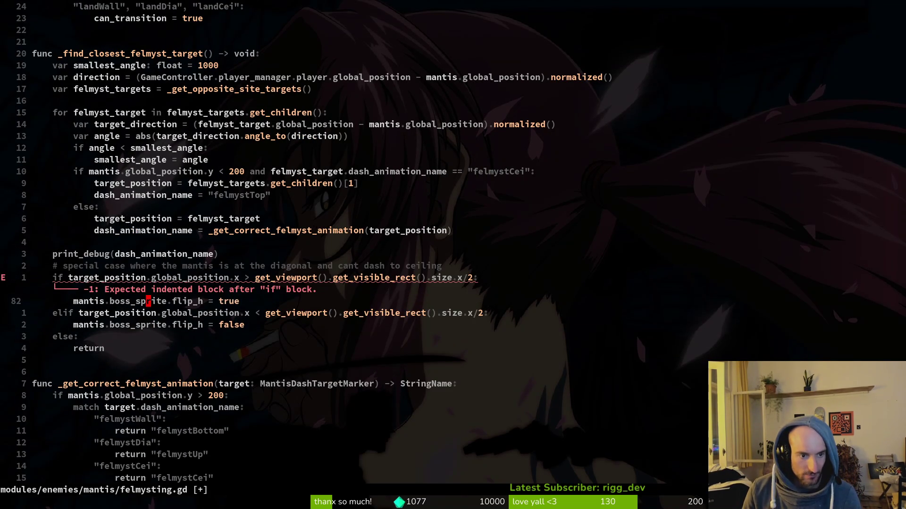
key("Escape")
- Save felmysting.gd with :w and relaunch the game from Godot
type(":w")
key("Return")
key("alt+Tab")
key("F5")
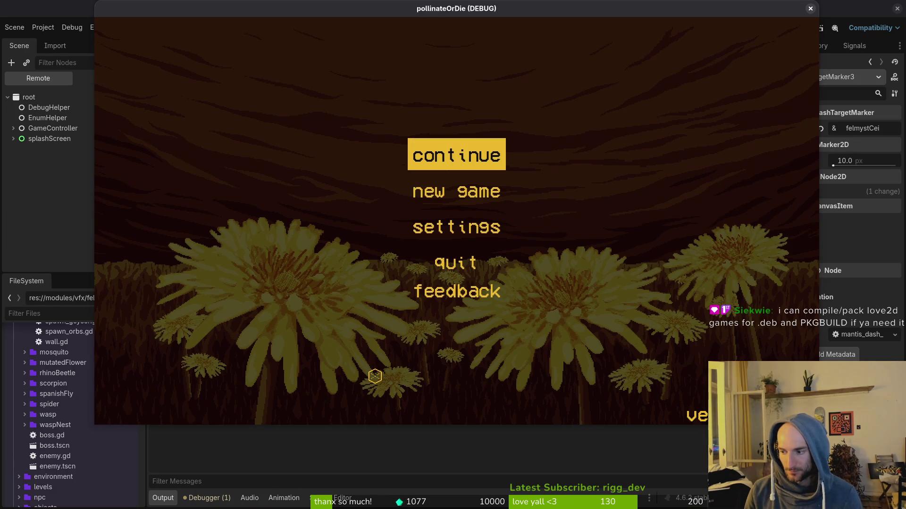
- Enter the hive, load the MANTIS boss arena from debug level select, and dodge around
key("Return")
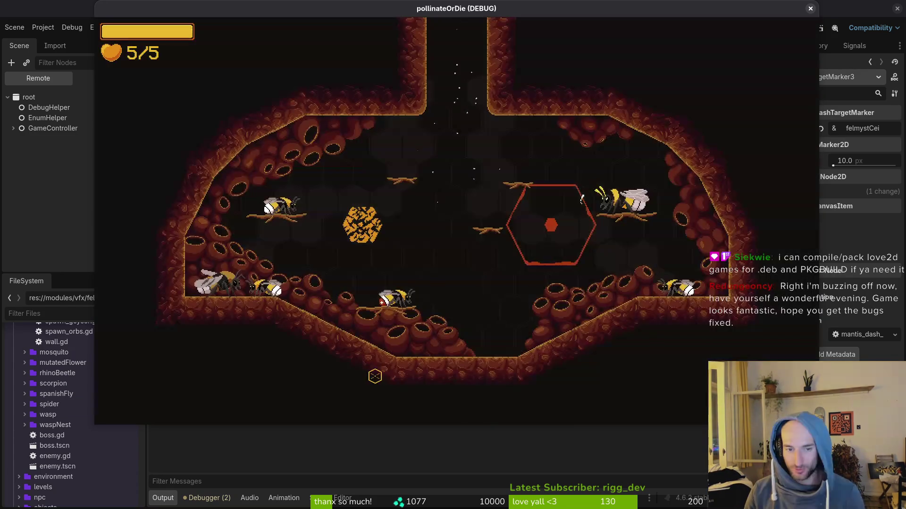
key("Down")
key("Return")
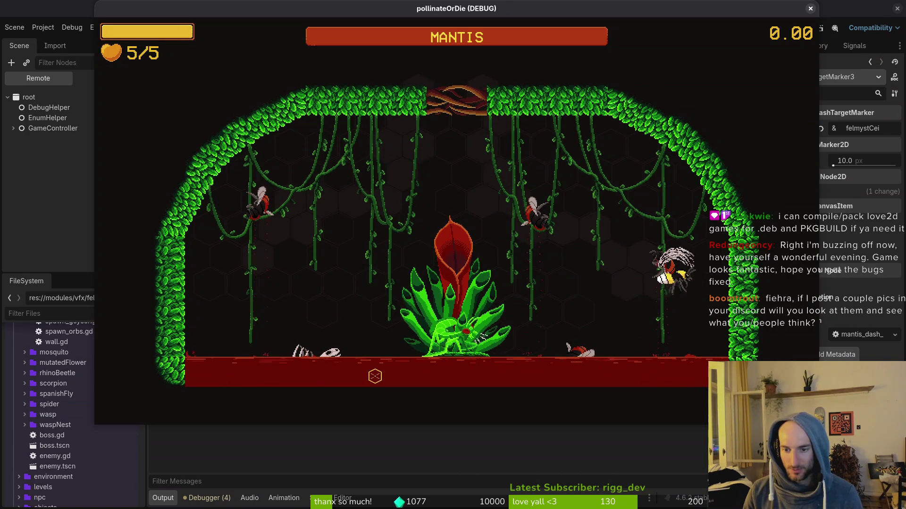
key("w")
key("space")
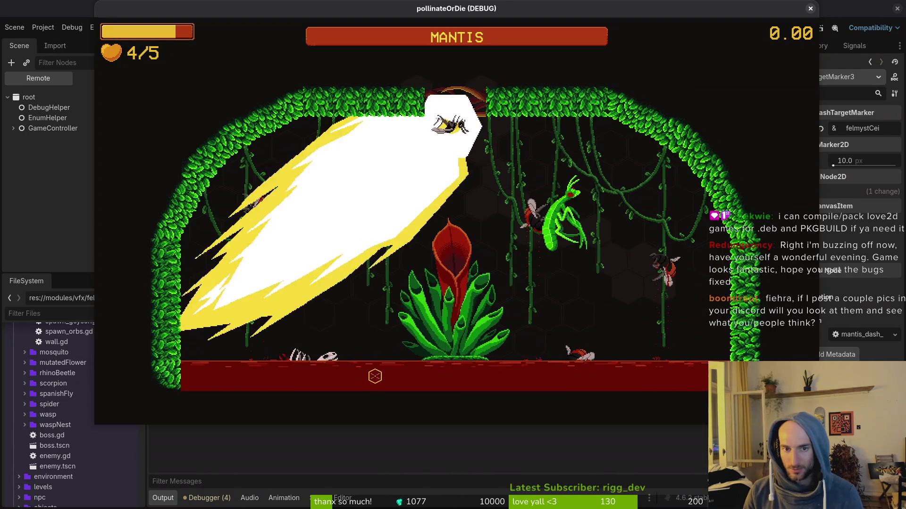
key("a")
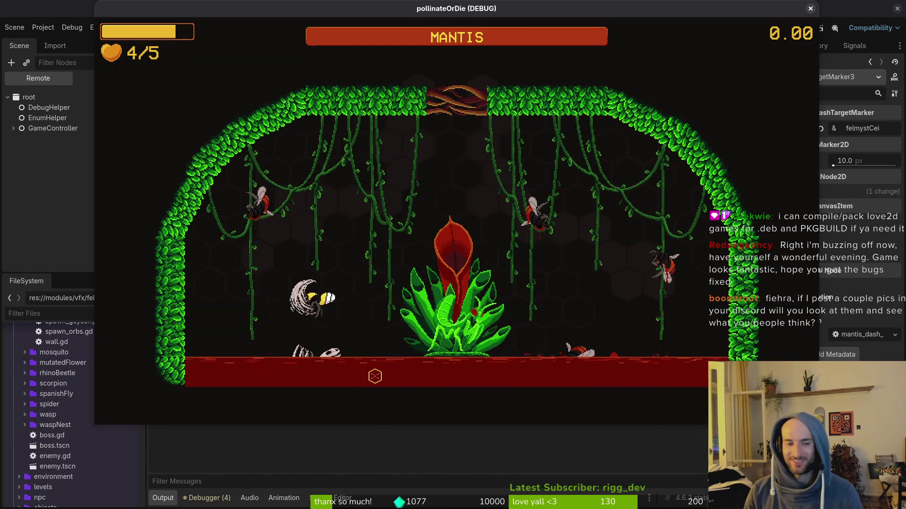
key("d")
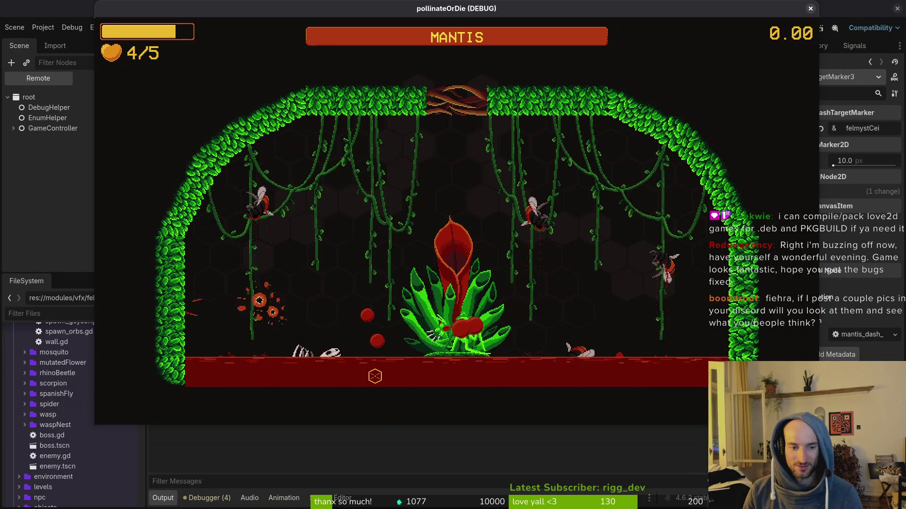
key("d")
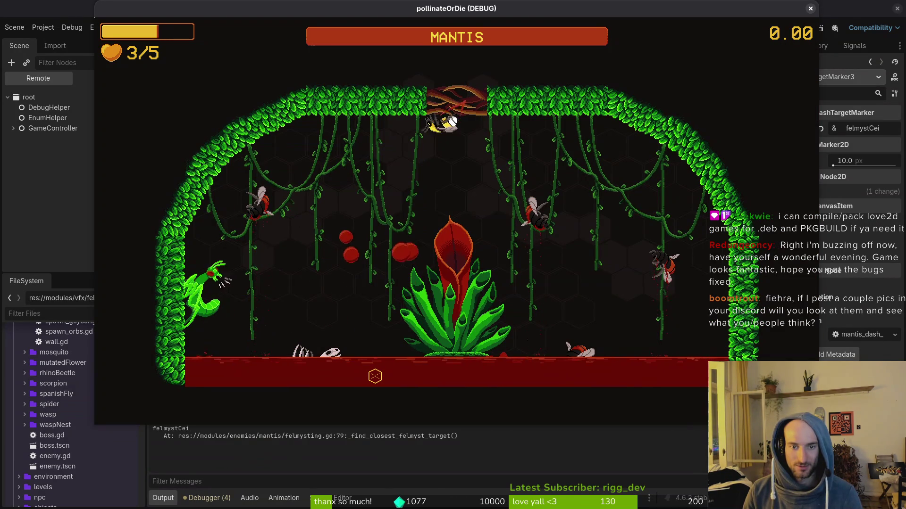
- Pause the fight, set the game speed to 1/2×, and resume the mantis fight
key("Escape")
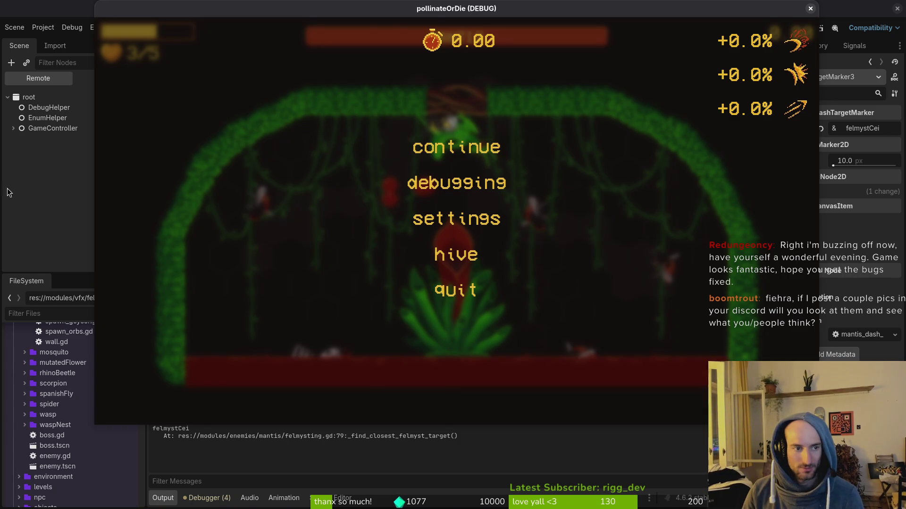
key("F8")
left_click(472, 29)
left_click(191, 64)
left_click(207, 115)
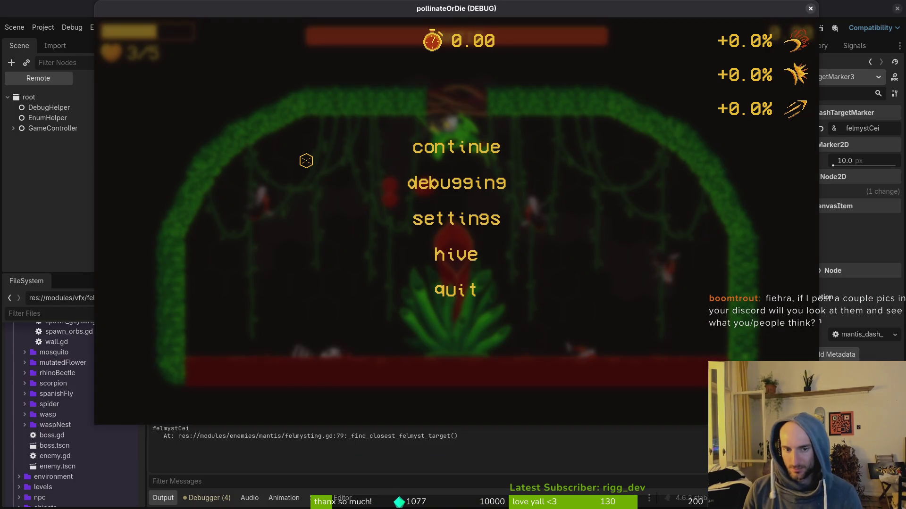
left_click(490, 138)
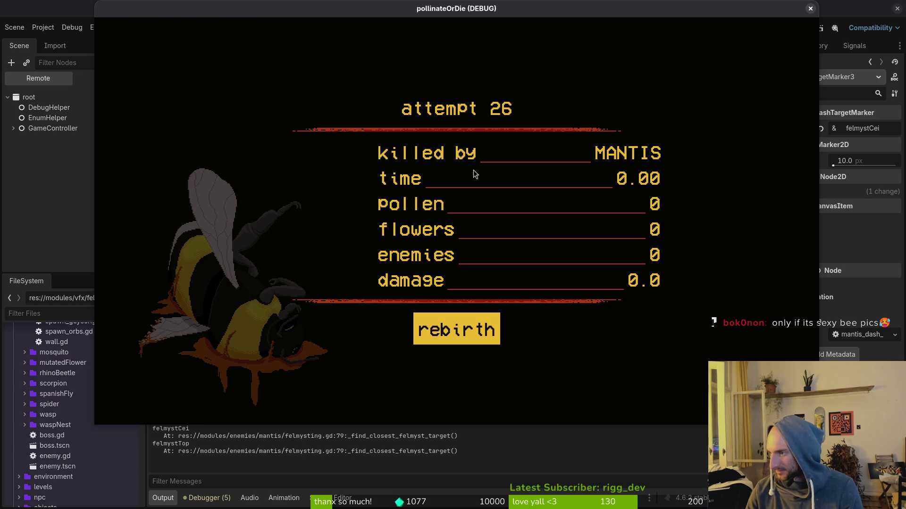
- Swap the flip_h assignments back so the if sets false and the elif sets true
key("alt+Tab")
key("d")
key("d")
key("p")
key("j")
key("shift+v")
key("shift+k")
key("shift+k")
key("Escape")
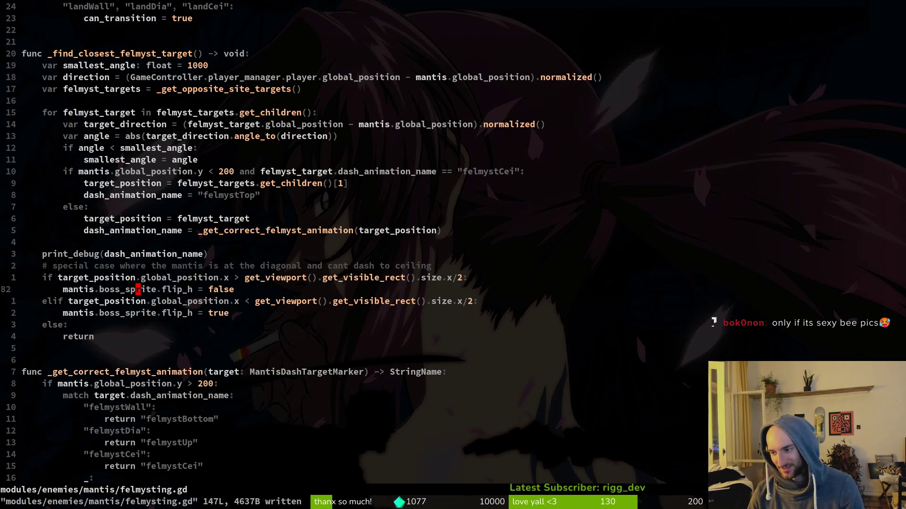
key("alt+Tab")
key("F5")
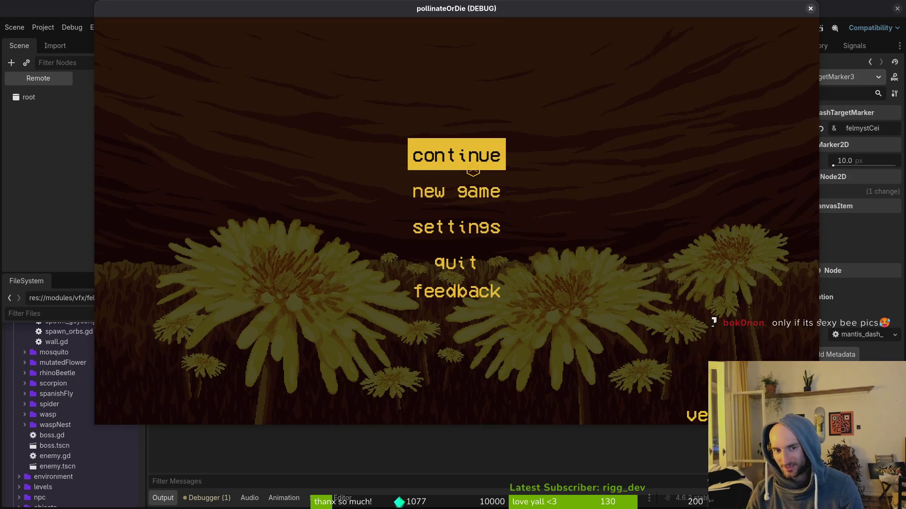
left_click(473, 170)
key("F1")
key("Return")
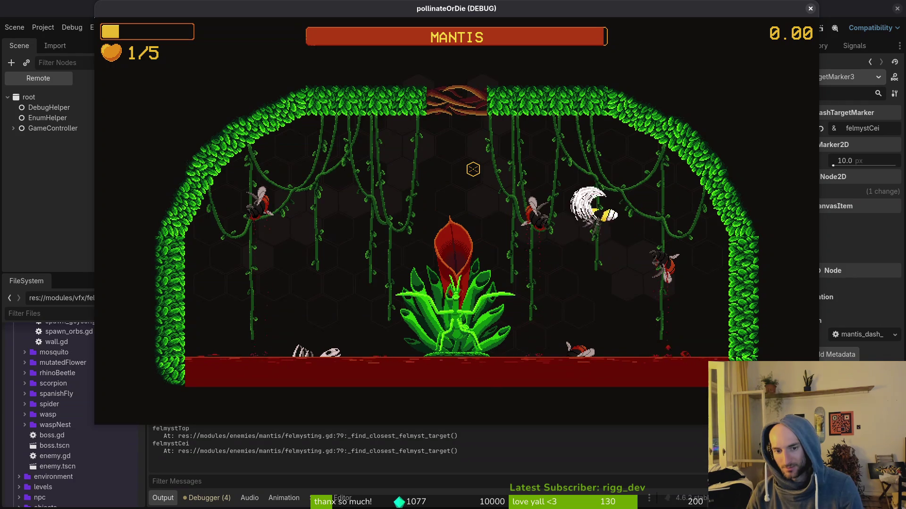
key("Escape")
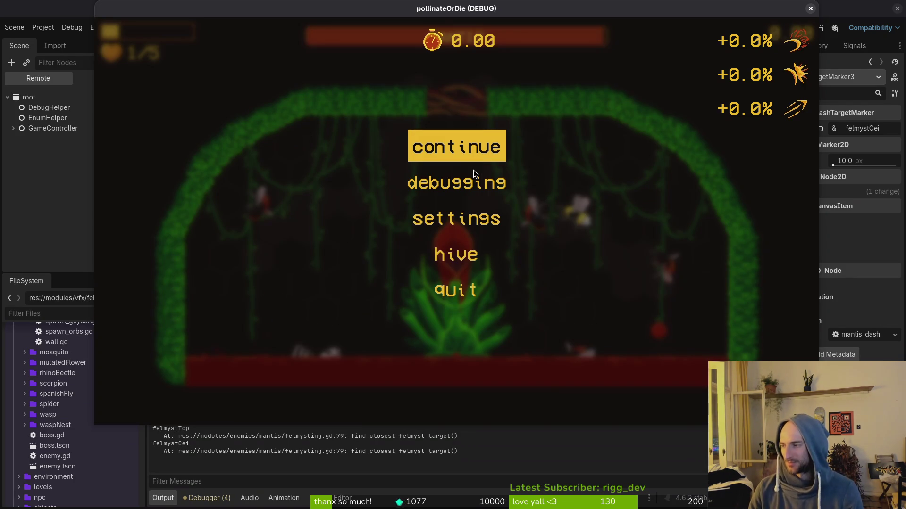
key("alt+Tab")
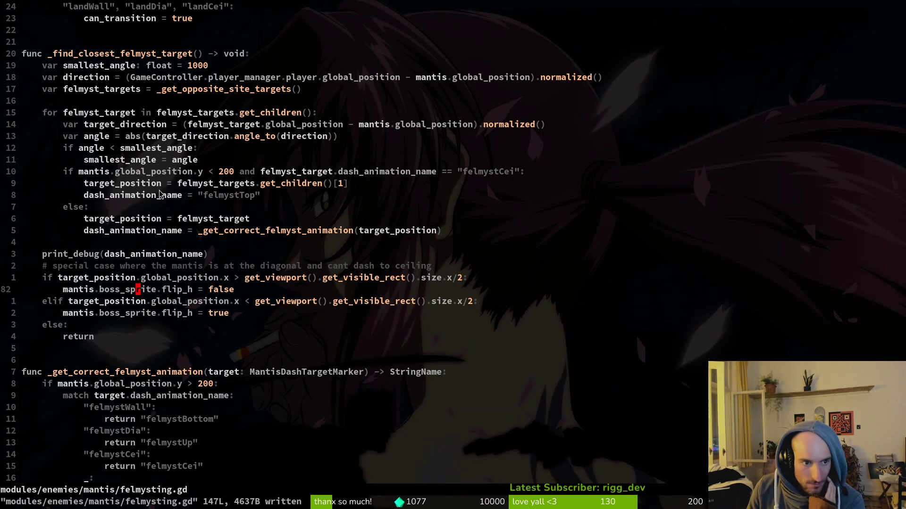
- Go to the dash_animation_name debug print, then stop and relaunch the game
left_click(142, 254)
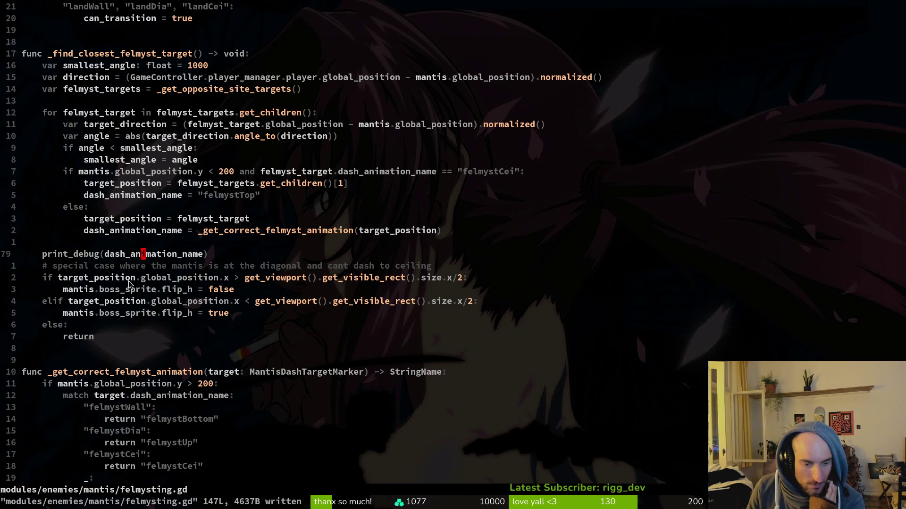
key("alt+Tab")
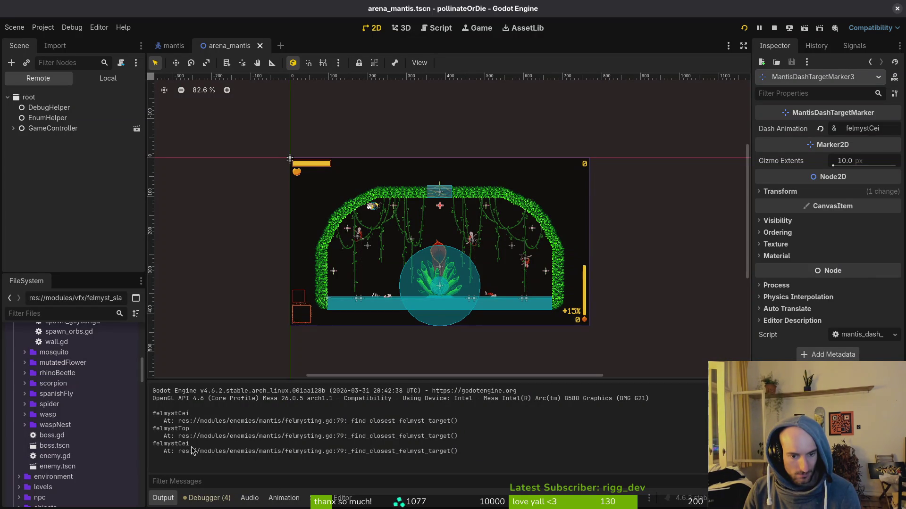
left_click(774, 28)
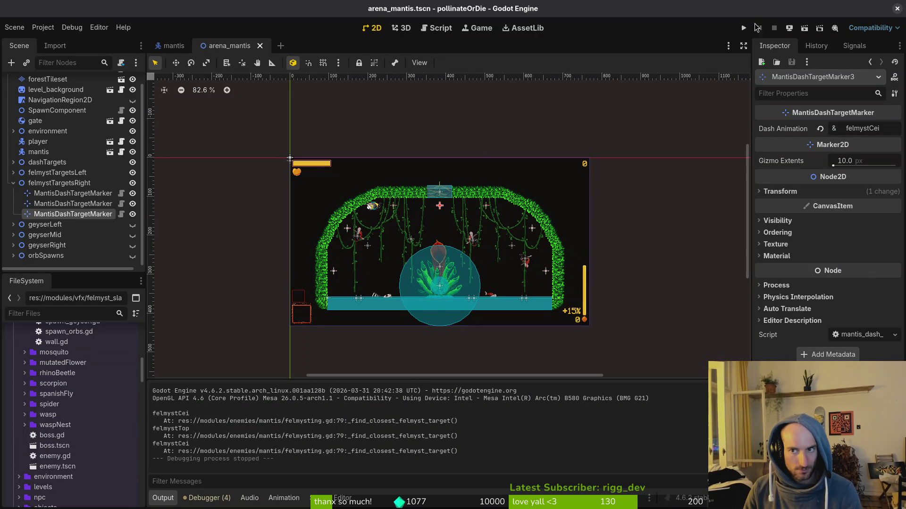
left_click(744, 28)
- Load the mantis boss level, fly right until it attacks, pause, and return to the code
key("Return")
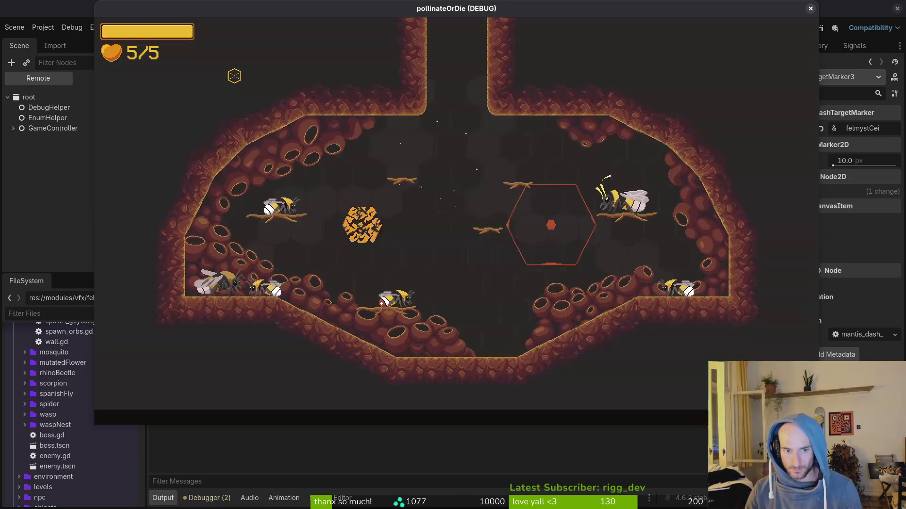
key("Escape")
key("Return")
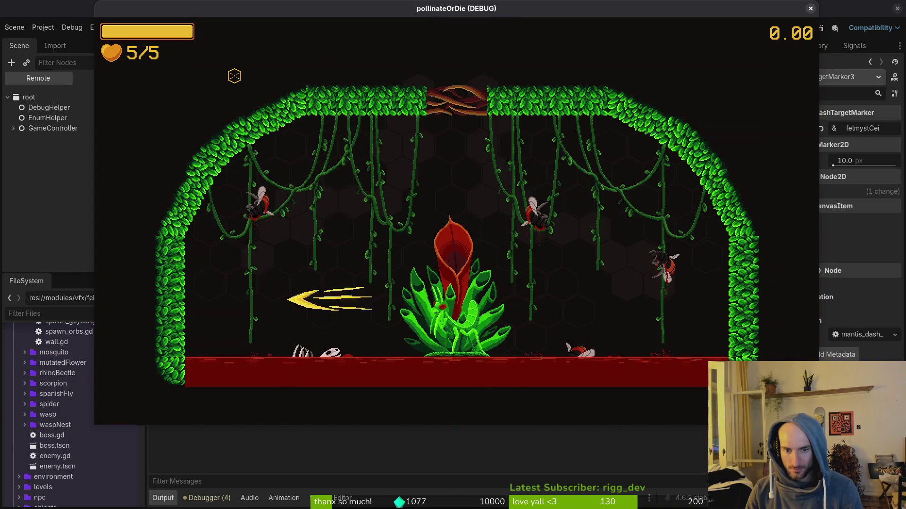
key("d")
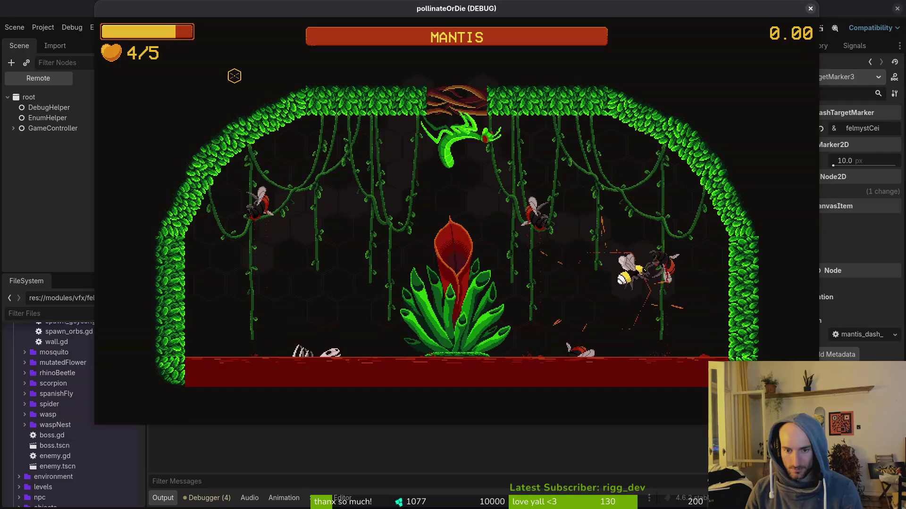
key("Escape")
key("alt+Tab")
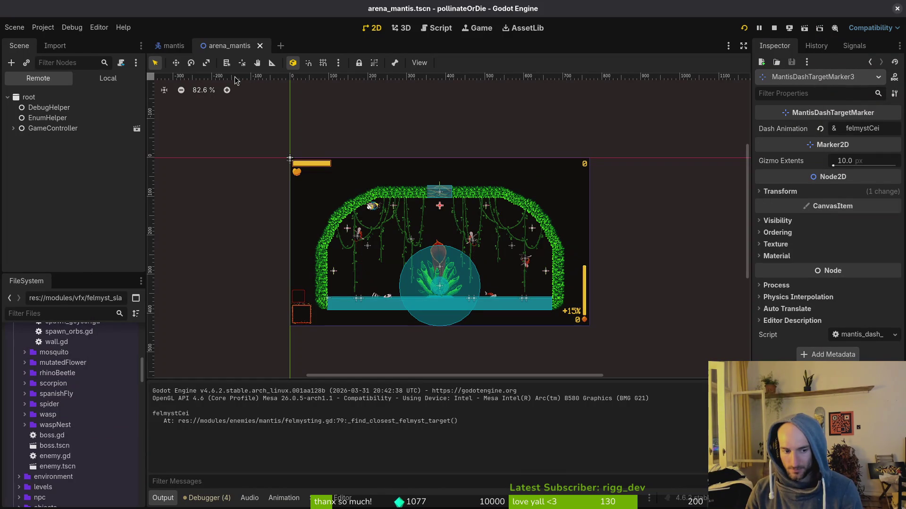
key("alt+Tab")
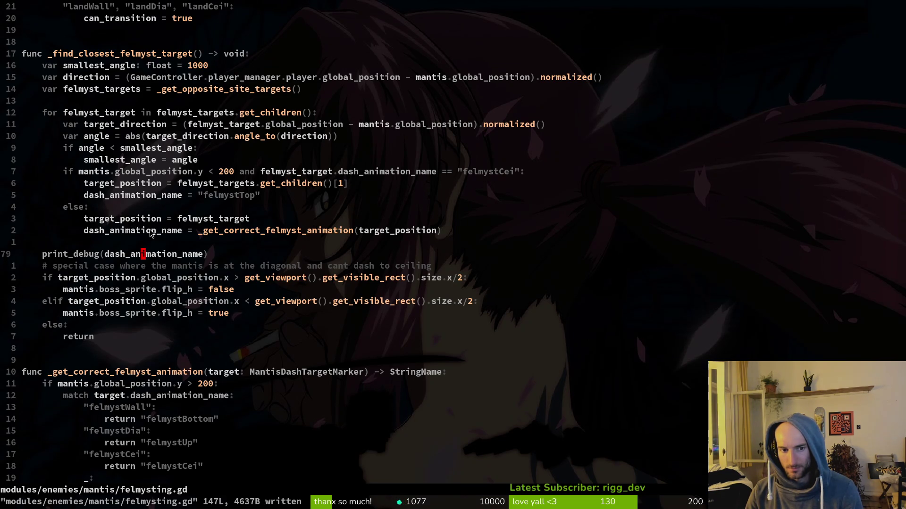
- Review the _get_opposite_site_targets definition, then bring up Aseprite's Home page
left_click(184, 91)
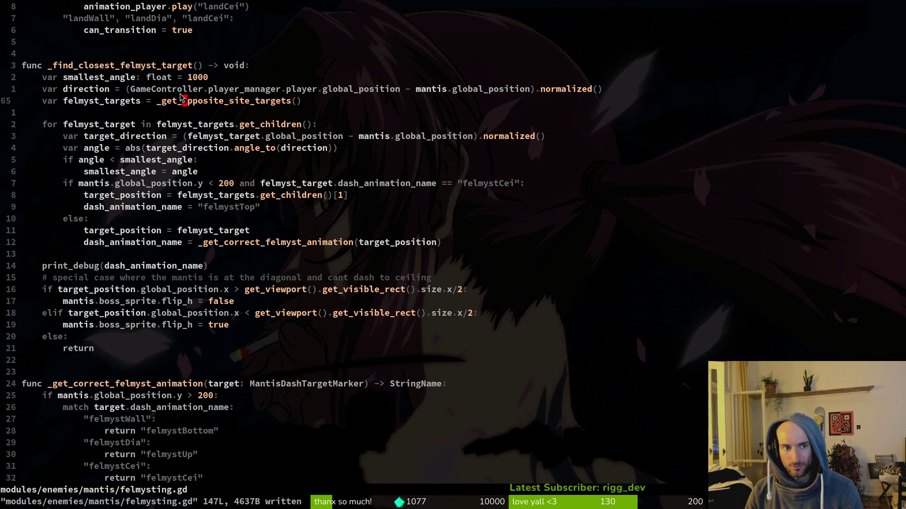
scroll(174, 104, "down", 10)
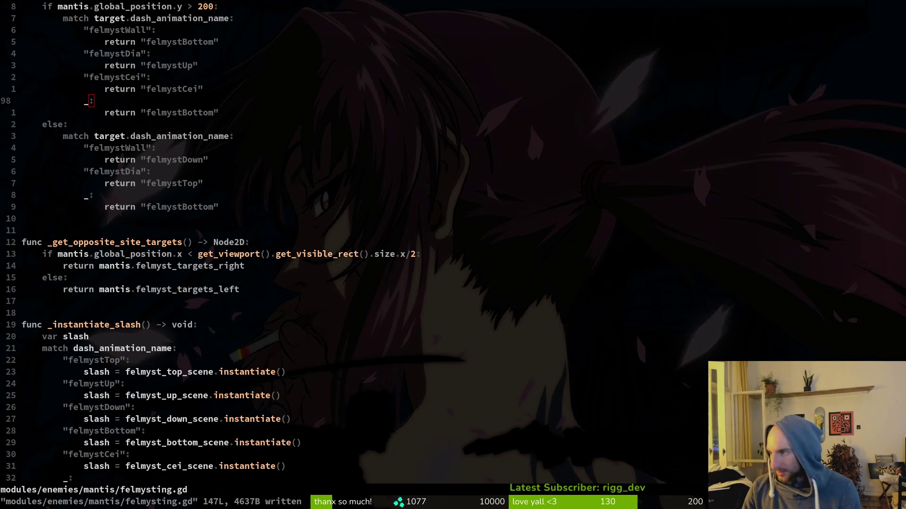
key("super+2")
left_click(57, 35)
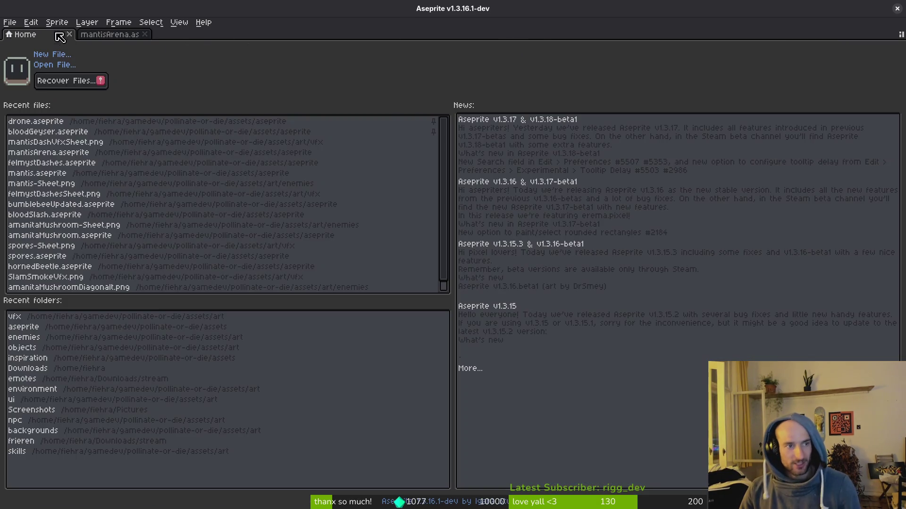
- Open mantis.aseprite and select the vfx cels of frames 16–20 and 227–229
left_click(71, 174)
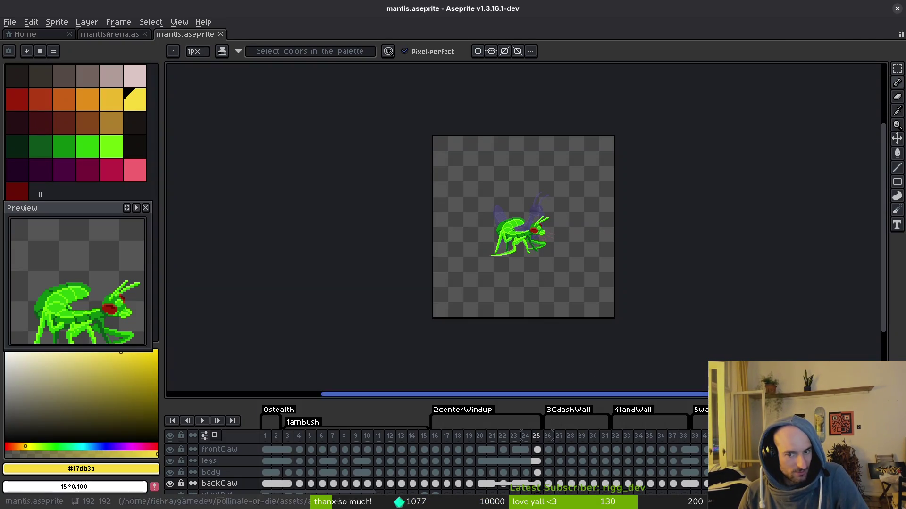
mouse_move(438, 445)
left_mouse_down()
mouse_move(528, 460)
mouse_move(708, 465)
mouse_move(484, 504)
mouse_move(684, 468)
mouse_move(503, 467)
mouse_move(632, 465)
mouse_move(470, 491)
left_mouse_up()
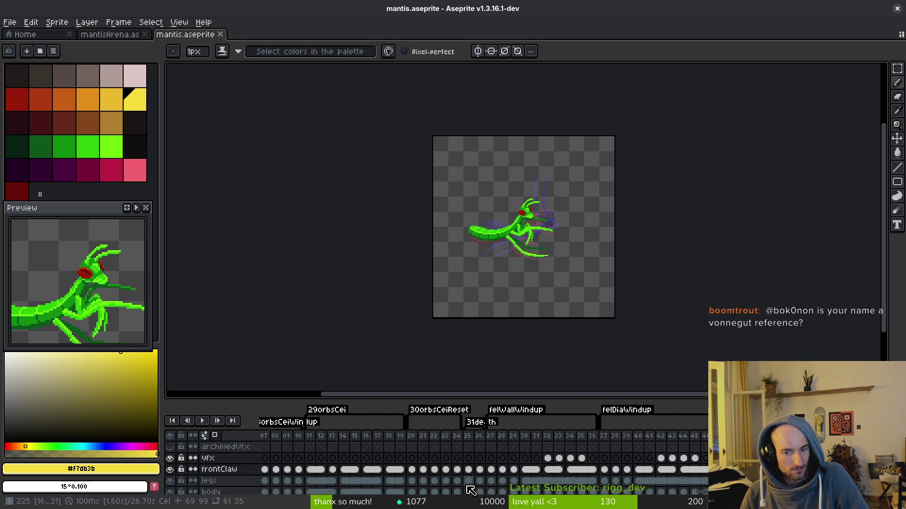
left_click_drag(492, 460, 515, 464)
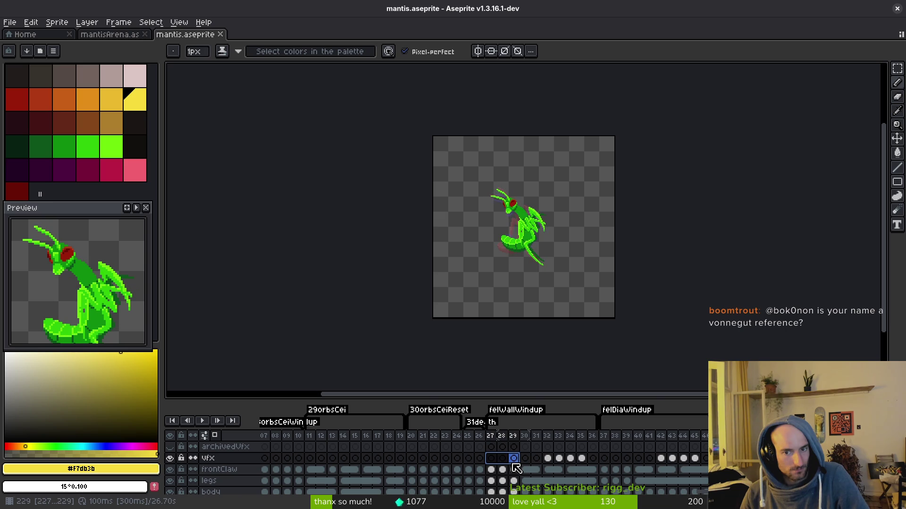
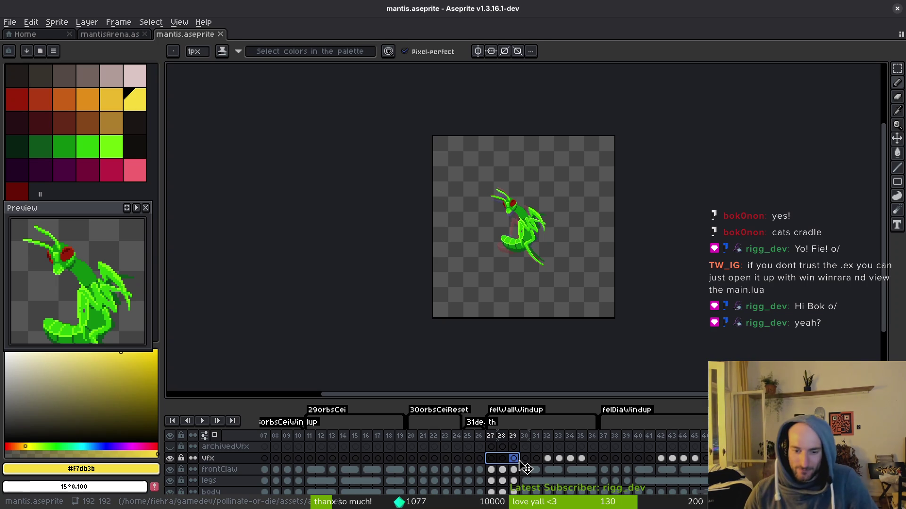
- Zoom in on the mantis sprite and pan across its body
scroll(566, 256, "up", 4)
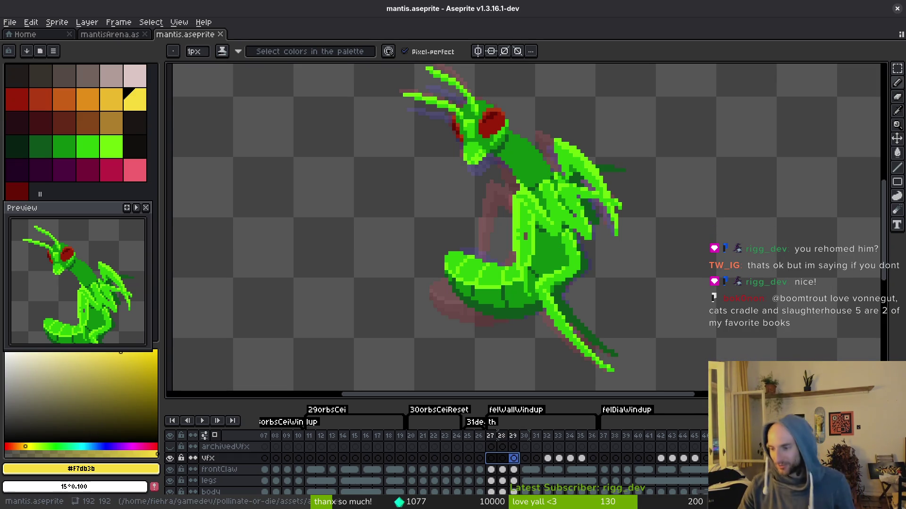
scroll(556, 300, "left", 2)
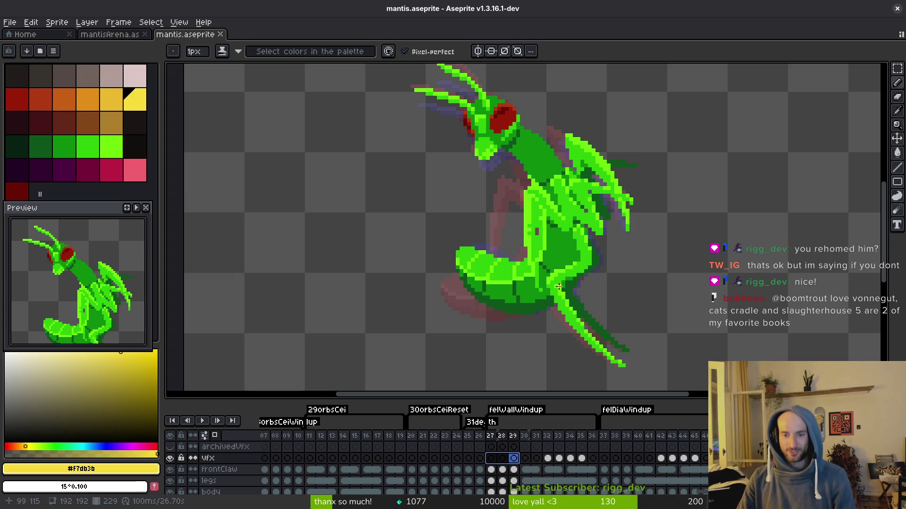
scroll(555, 282, "up", 2)
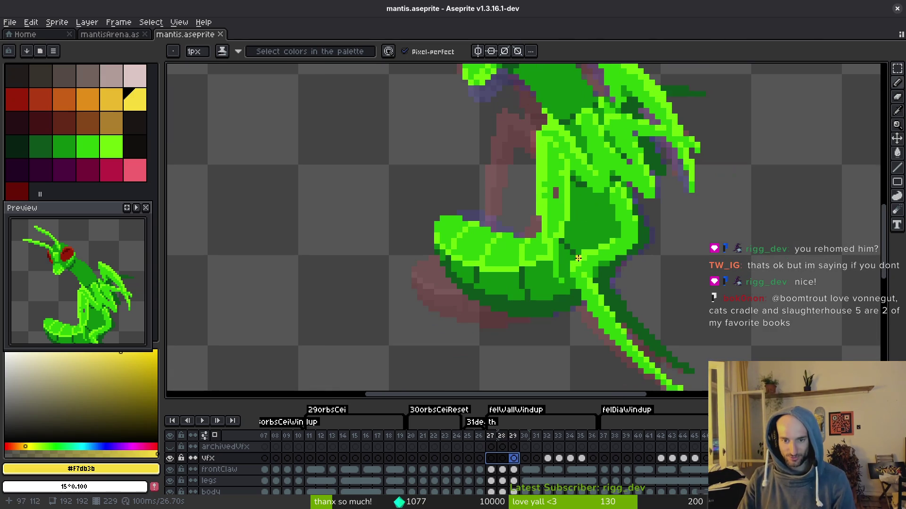
scroll(576, 283, "down", 2)
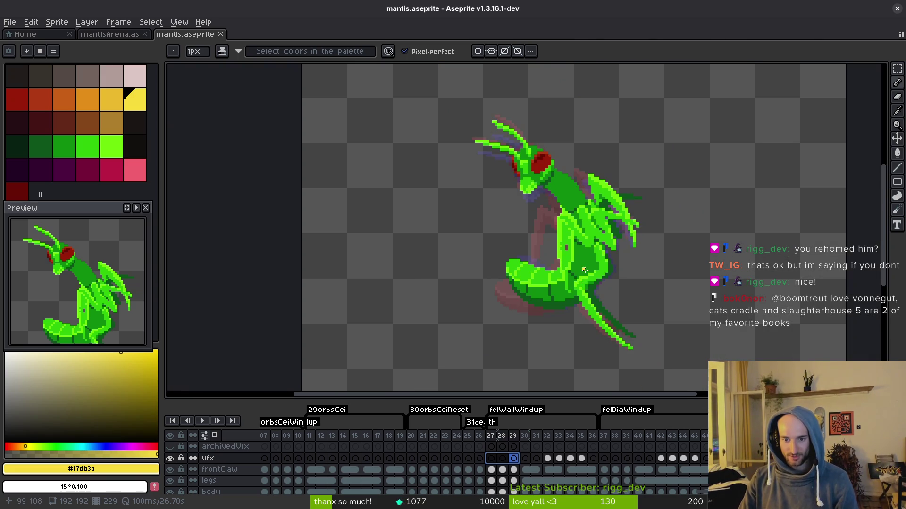
scroll(582, 271, "up", 2)
scroll(528, 283, "down", 2)
key("i")
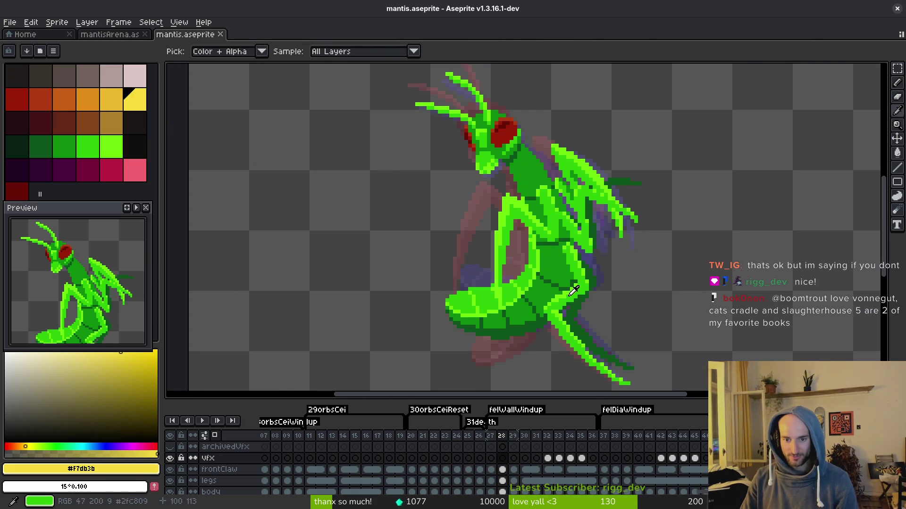
key("b")
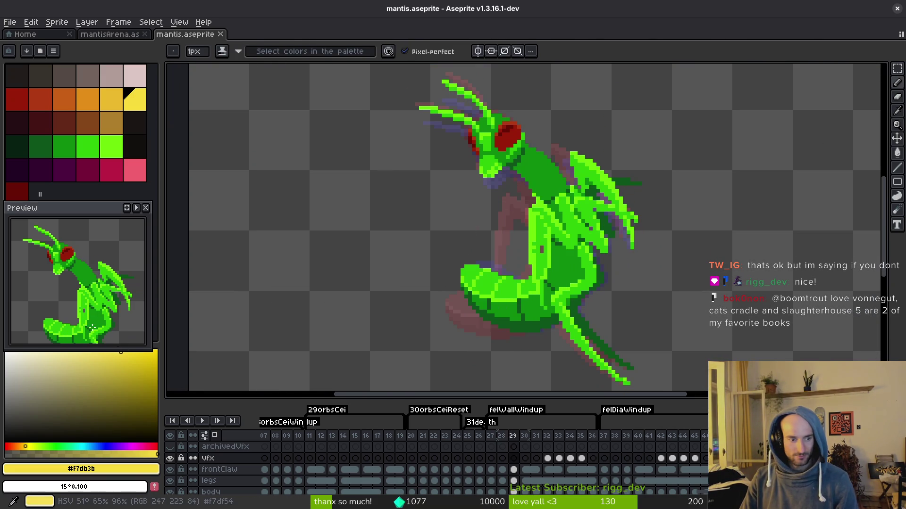
scroll(541, 298, "up", 3)
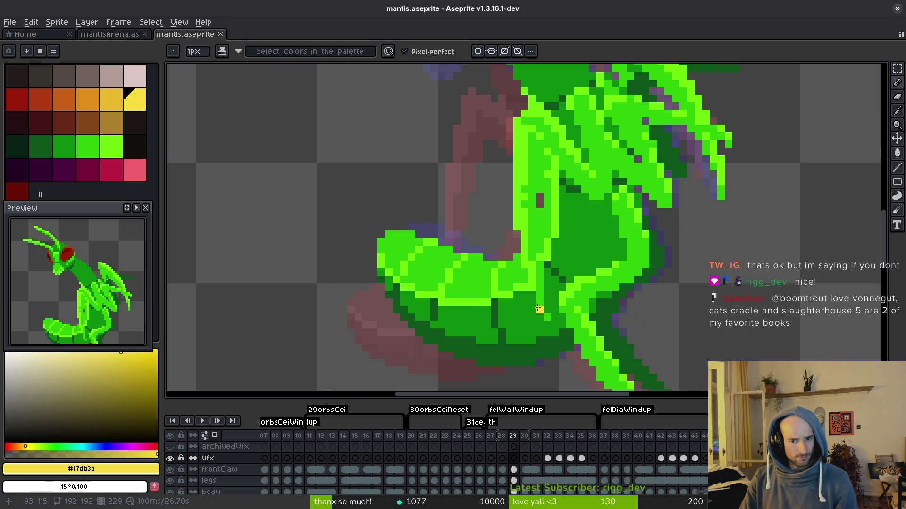
left_click_drag(544, 298, 486, 232)
- Toggle the frontClaw layer off and on, enlarge the timeline, and select frontClaw's frame 29 cel
left_click(171, 470)
left_click(170, 469)
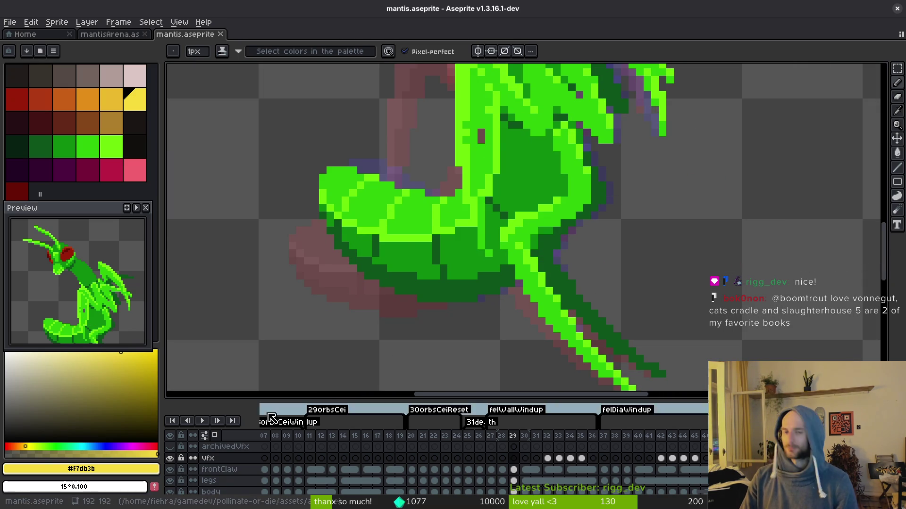
scroll(505, 261, "down", 2)
scroll(504, 260, "down", 1)
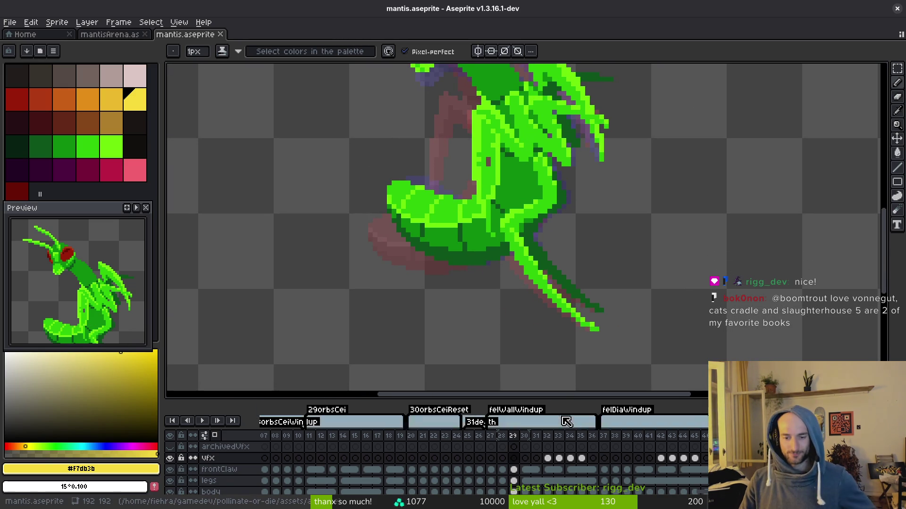
left_click_drag(559, 400, 559, 365)
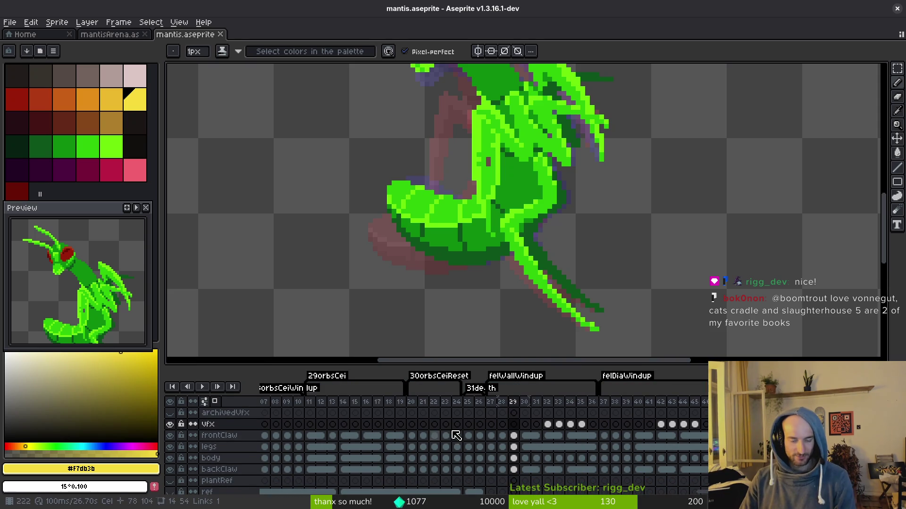
left_click(517, 436)
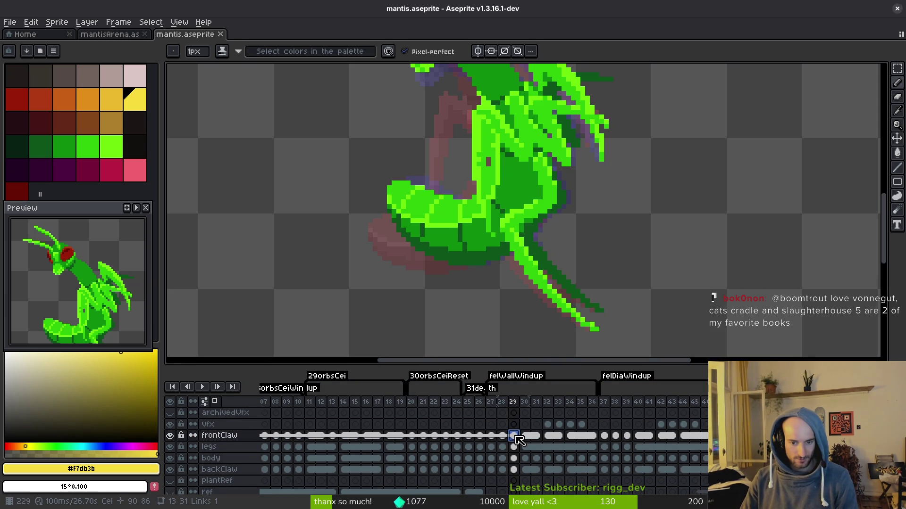
- Hide the body layer and repaint the front claw pixels in lime and dark green
left_click(170, 458)
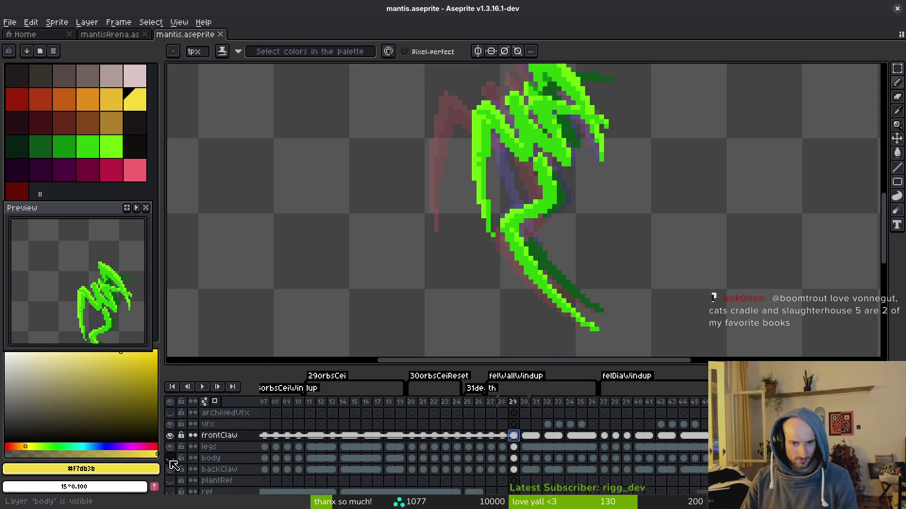
scroll(479, 244, "up", 4)
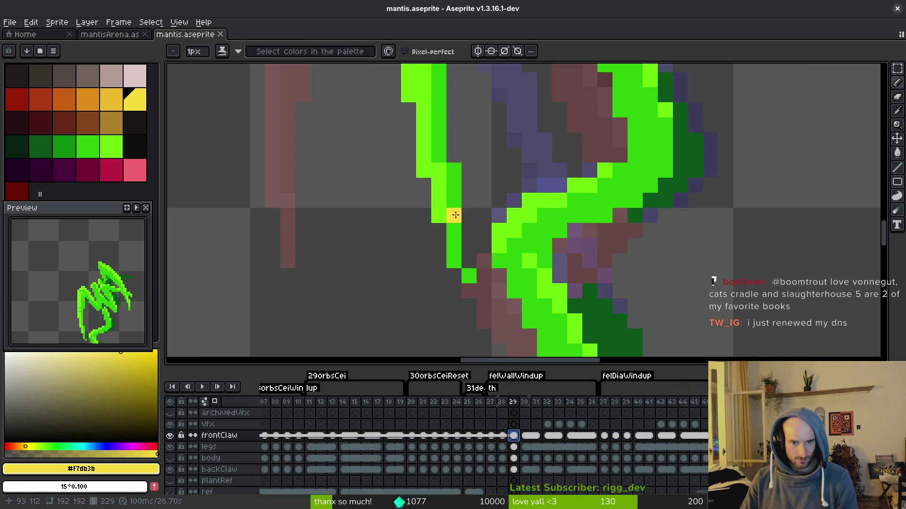
left_click(454, 247, "alt")
left_click_drag(454, 230, 469, 276)
key("alt")
left_click(456, 203, "alt")
left_click(469, 260)
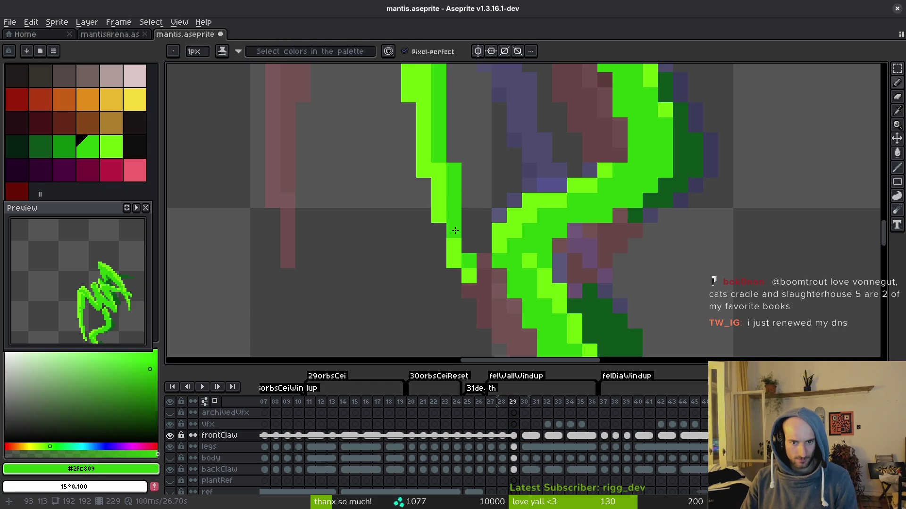
left_click(453, 229, "alt")
scroll(453, 229, "down", 5)
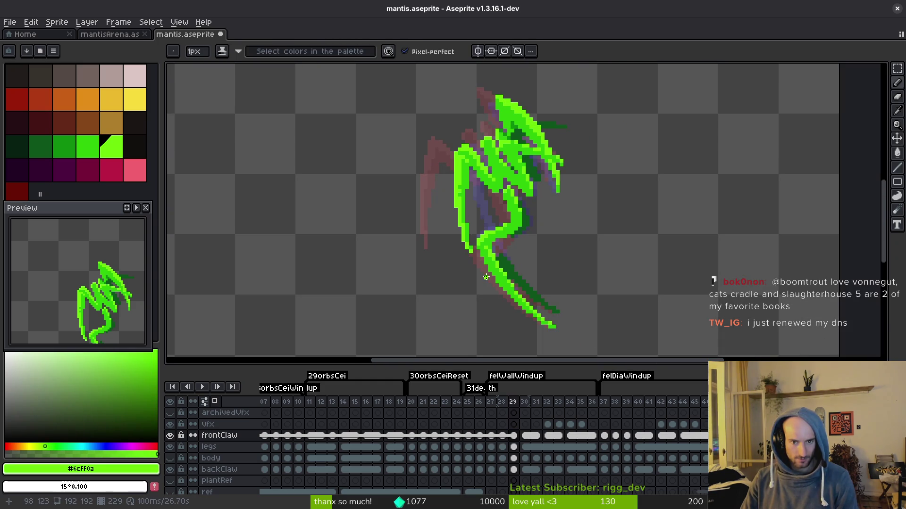
scroll(453, 215, "up", 4)
left_click(453, 214, "alt")
left_click(446, 214)
scroll(469, 225, "down", 5)
- Show the body layer again and save mantis.aseprite
key("ctrl+s")
scroll(476, 258, "up", 4)
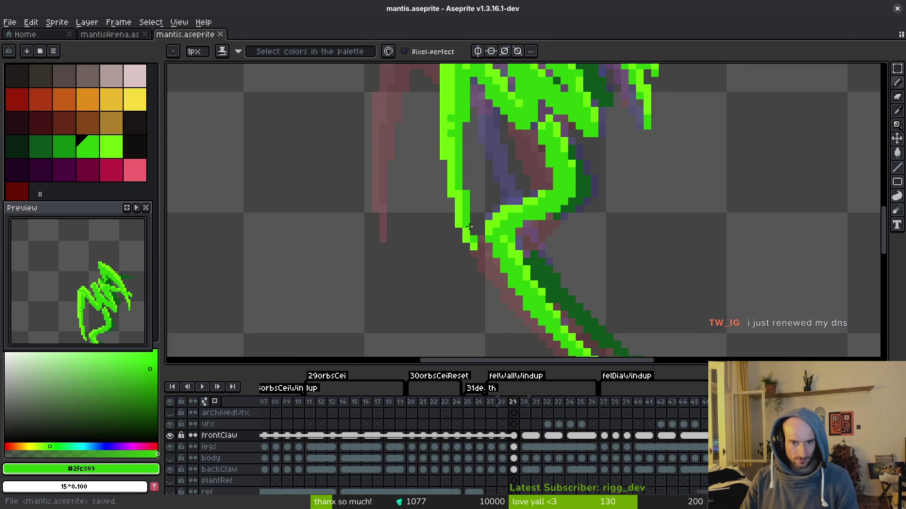
left_click(170, 458)
key("ctrl+s")
scroll(337, 347, "down", 4)
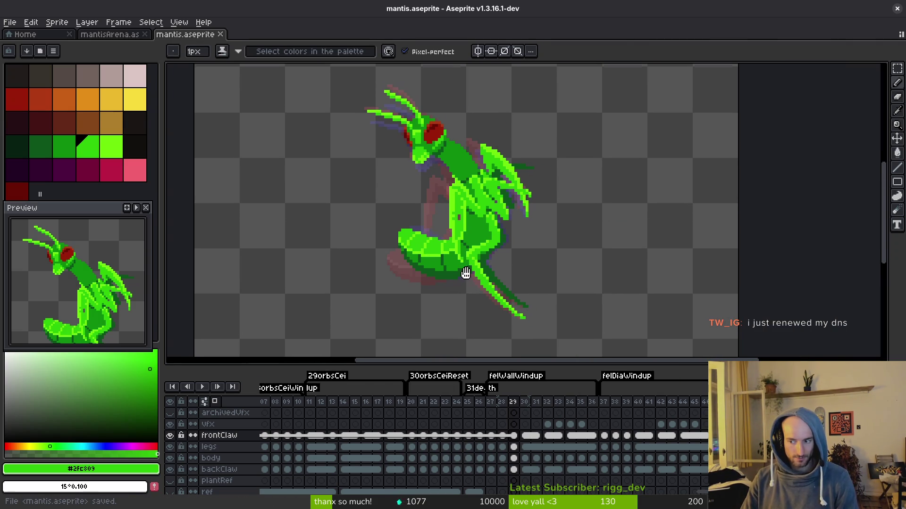
scroll(467, 275, "down", 2)
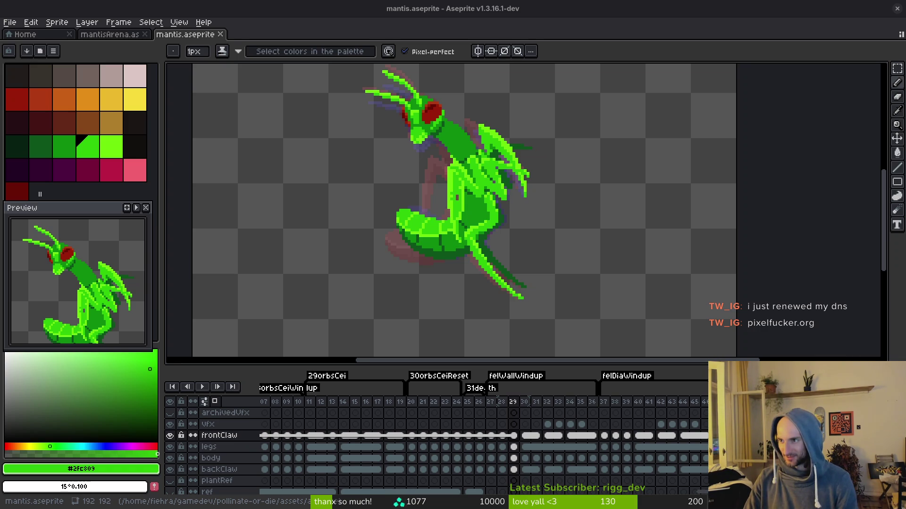
- Step back to frame 27 and play the mantis animation to watch the reworked claw
mouse_move(561, 271)
left_mouse_down()
mouse_move(590, 238)
mouse_move(641, 285)
mouse_move(643, 266)
left_mouse_up()
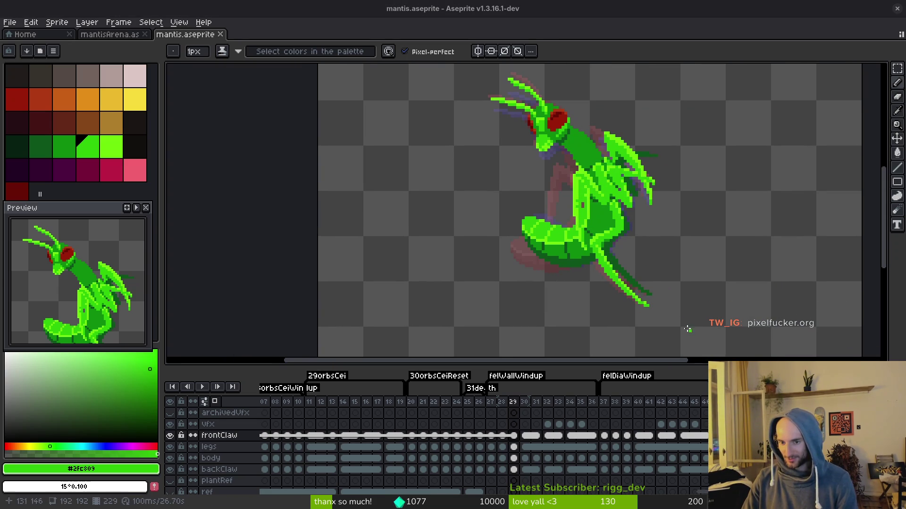
scroll(592, 201, "up", 2)
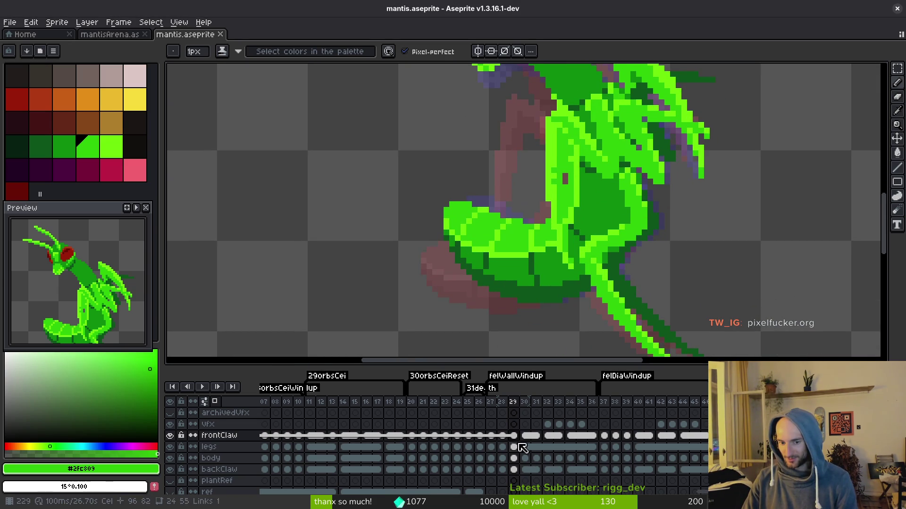
scroll(605, 243, "down", 1)
key("Left")
key("Left")
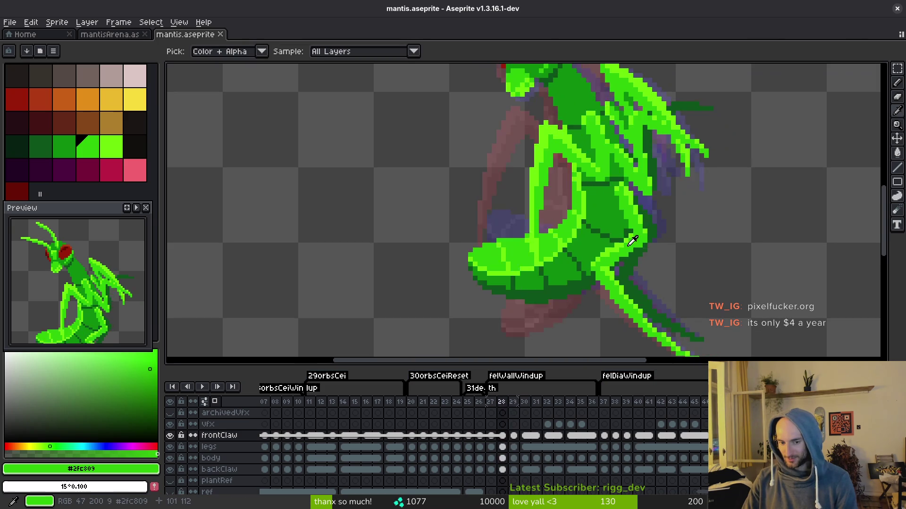
key("Return")
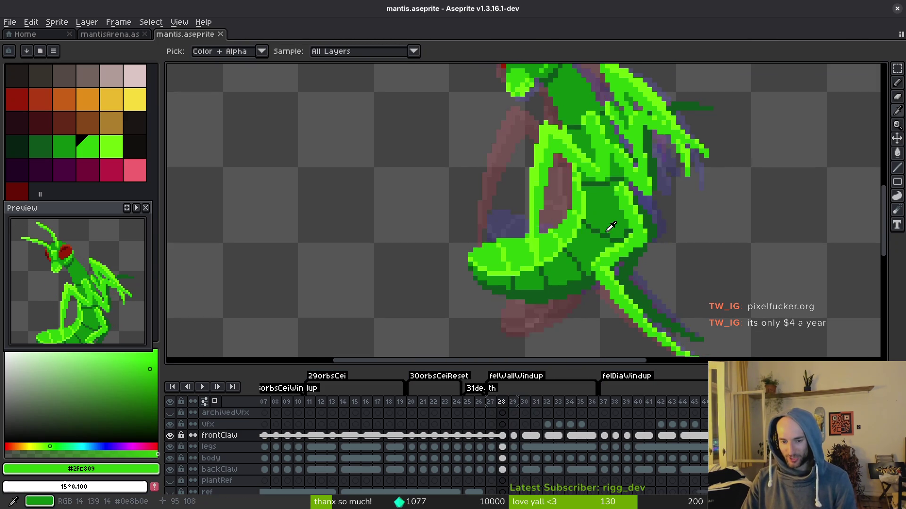
scroll(621, 230, "down", 5)
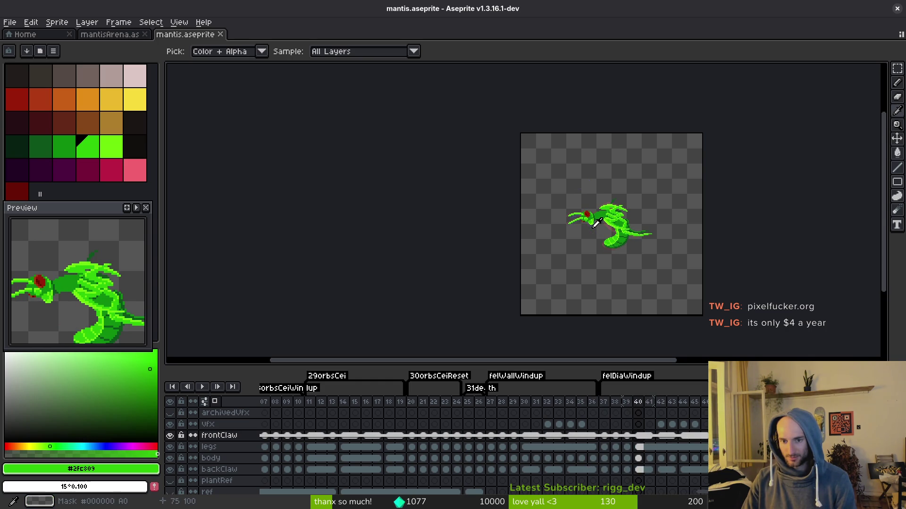
key("b")
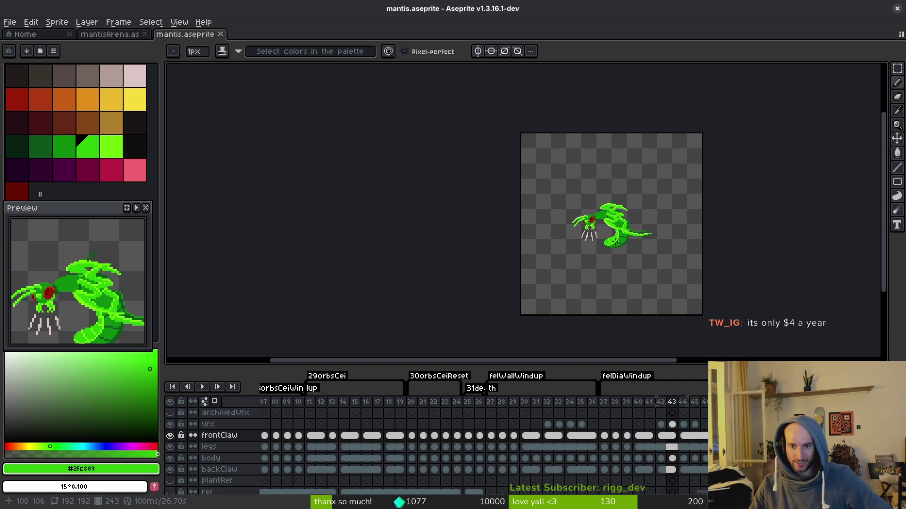
- Select frames 37–43 across all layers, then switch to mantisArena and the Home page
left_click_drag(610, 404, 705, 415)
mouse_move(348, 425)
left_mouse_down()
mouse_move(431, 435)
mouse_move(514, 421)
left_mouse_up()
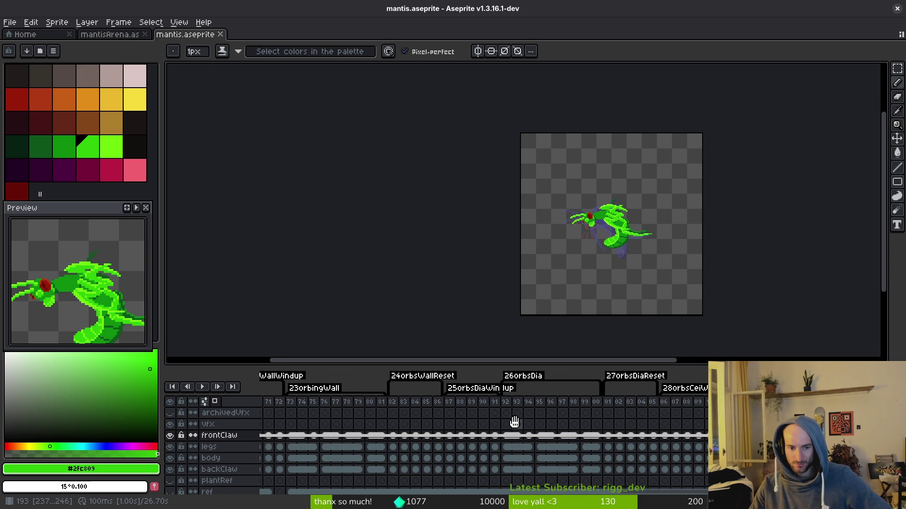
left_click_drag(314, 425, 486, 429)
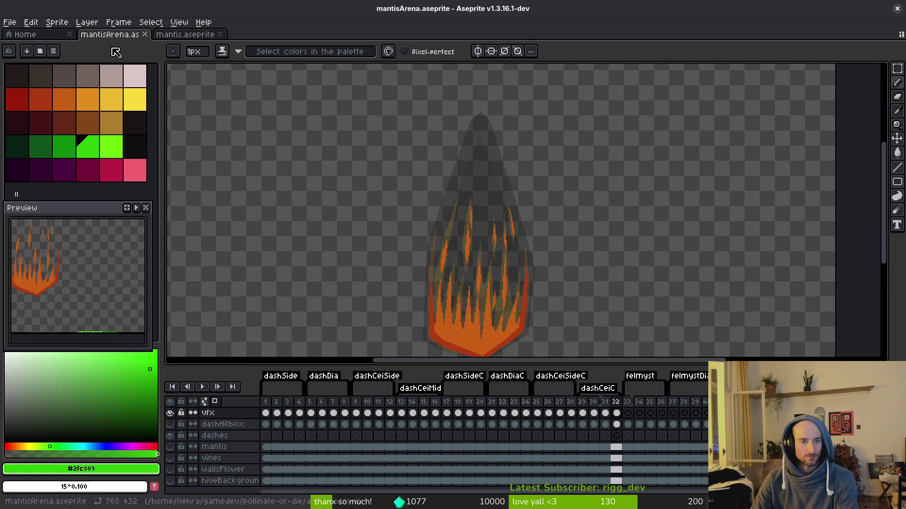
left_click(109, 35)
left_click(30, 35)
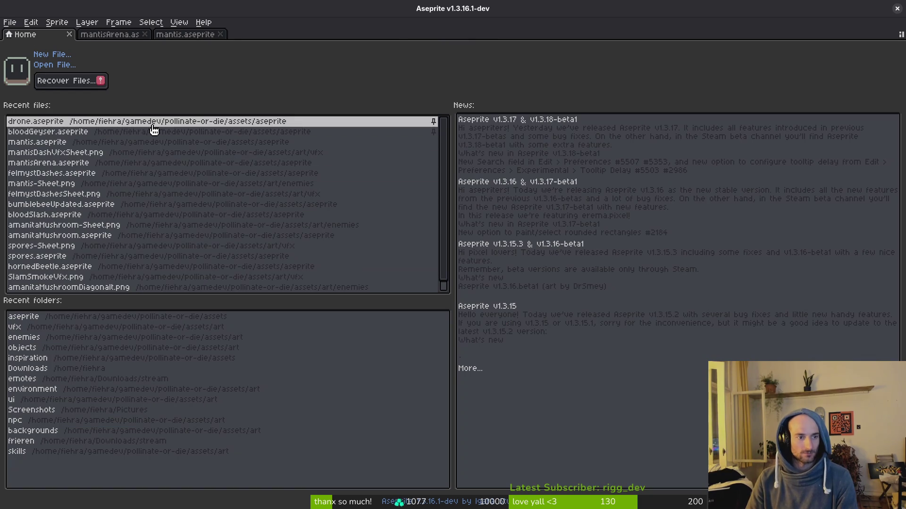
- Open felmystDashes.aseprite from recent files and play the dash flame animation
left_click(92, 173)
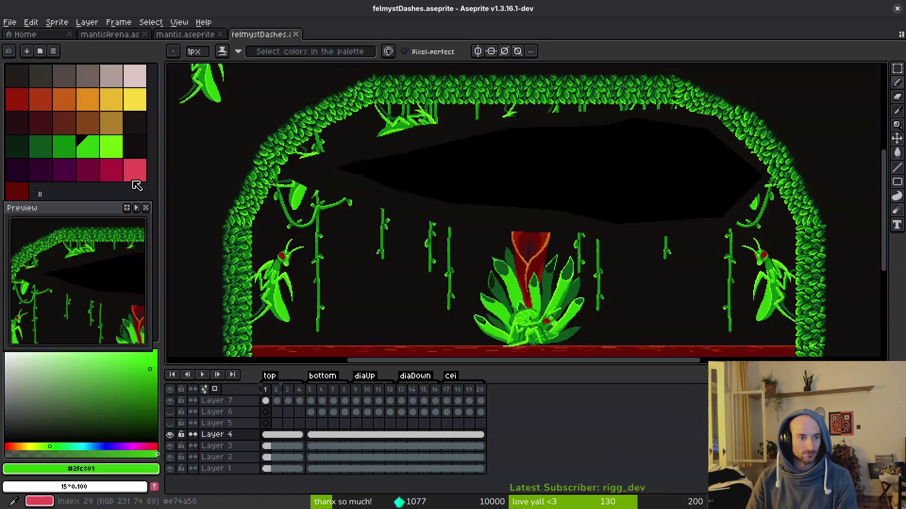
key("Return")
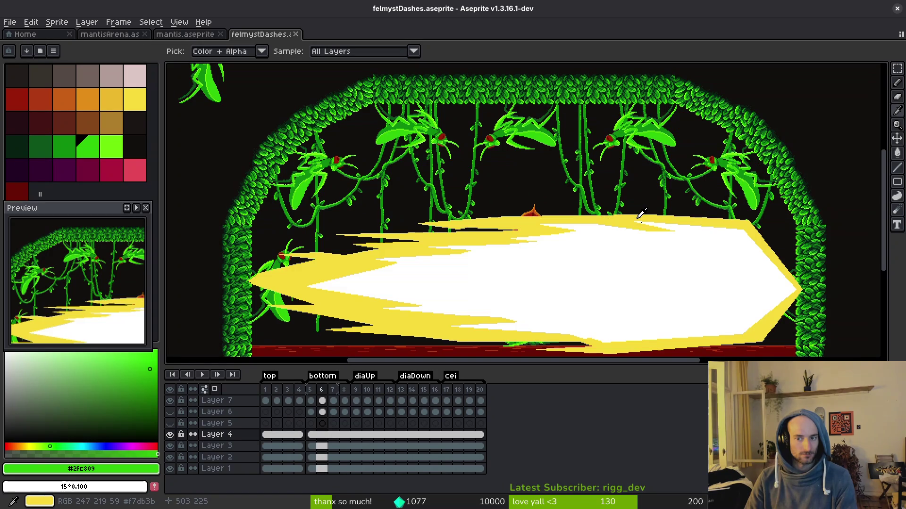
left_click_drag(669, 301, 576, 267)
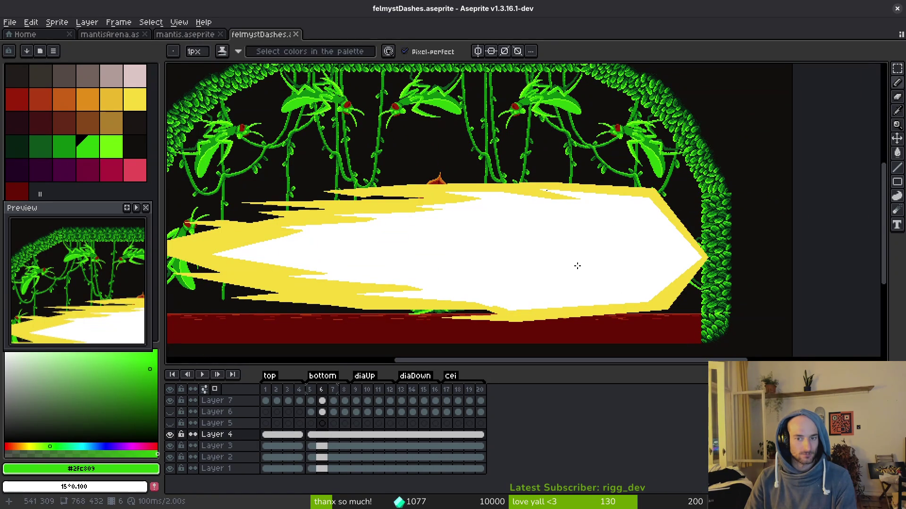
key("alt")
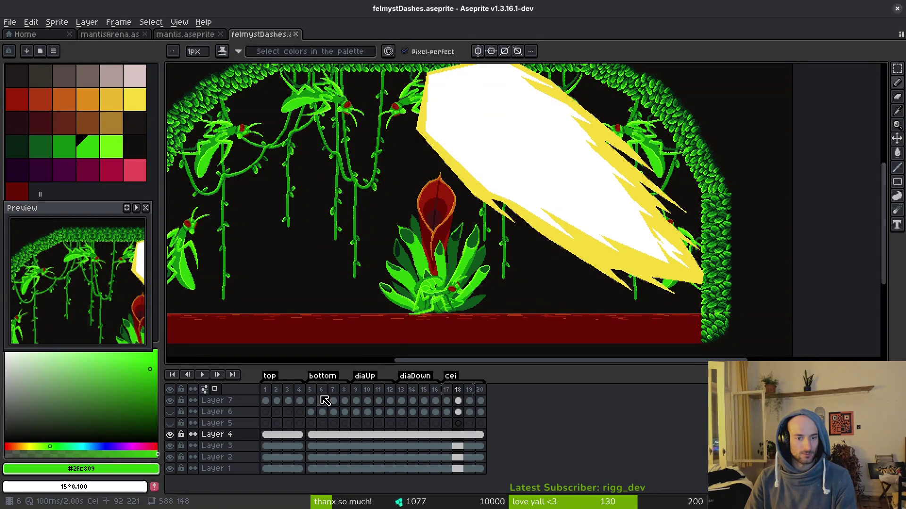
left_click_drag(527, 219, 542, 236)
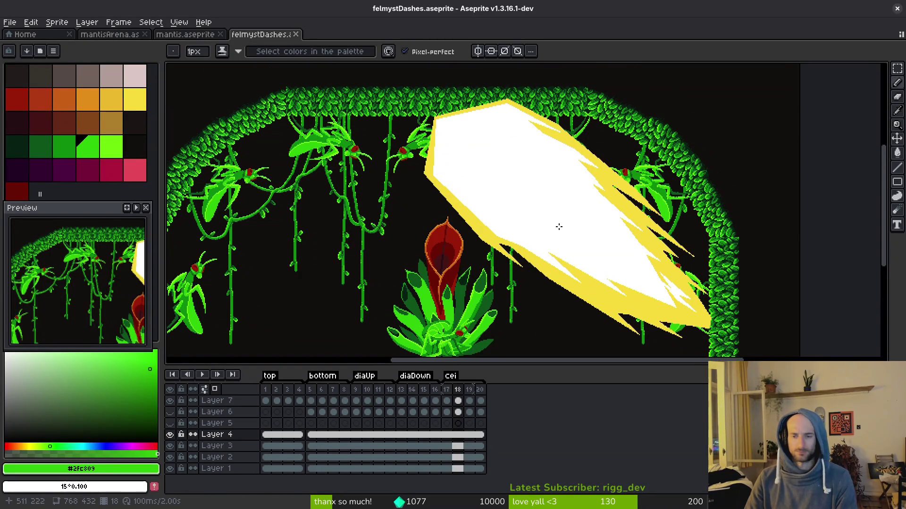
scroll(566, 217, "down", 3)
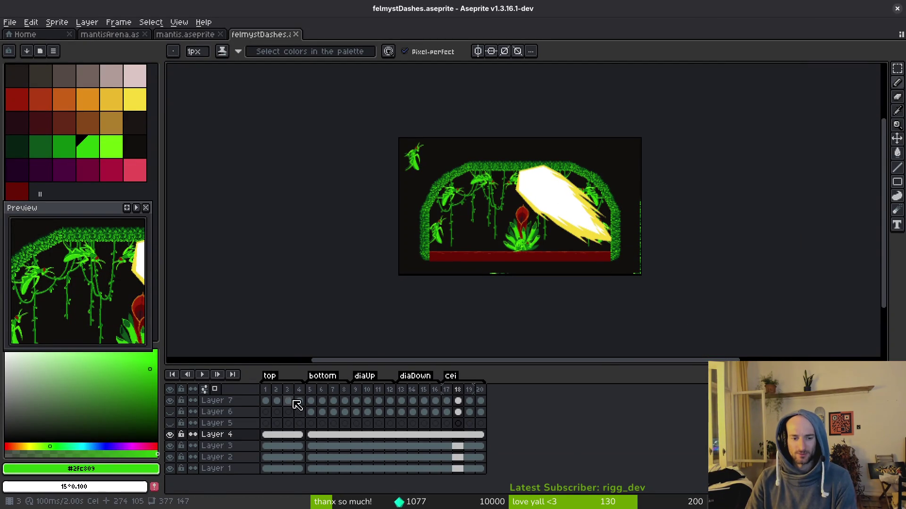
- Go to frame 7 showing the horizontal dash, then switch over to Godot
left_click(266, 401)
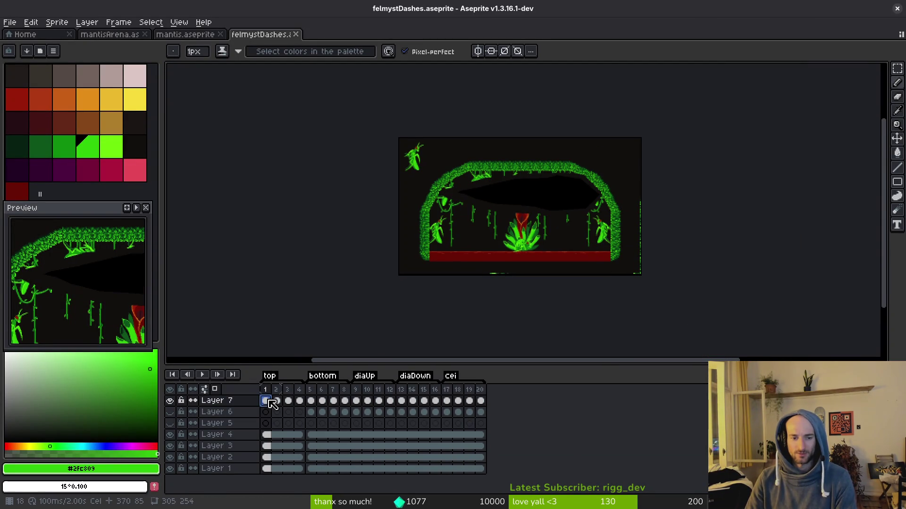
left_click(333, 401)
scroll(514, 231, "up", 1)
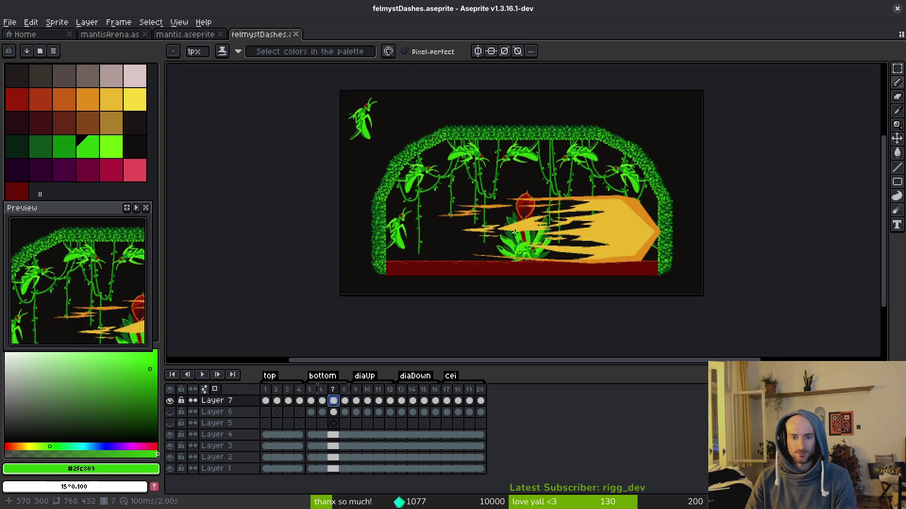
key("i")
key("alt+Tab")
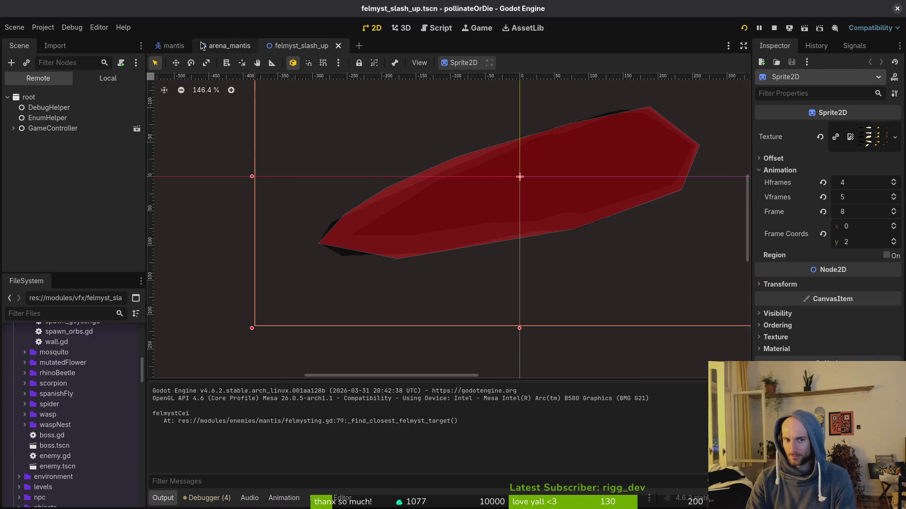
- Preview the slash sprite's texture sheet, then hide Layers 3, 2 and 1 in Aseprite
left_click(872, 142)
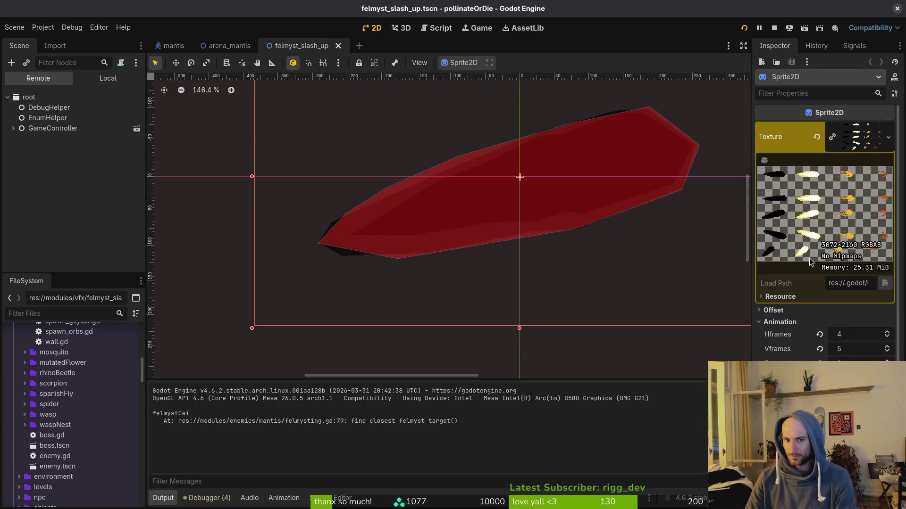
key("alt+Tab")
key("alt+Tab")
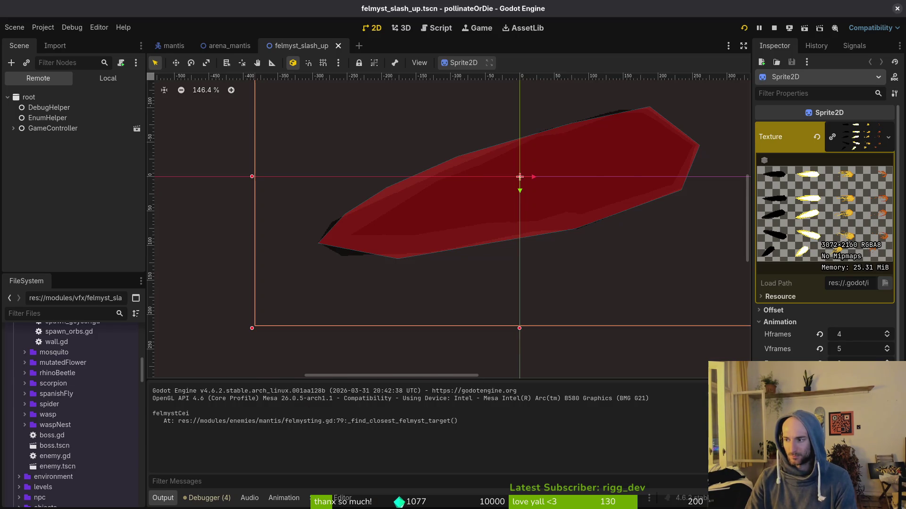
key("alt+Tab")
left_click(170, 447)
left_click_drag(171, 446, 171, 469)
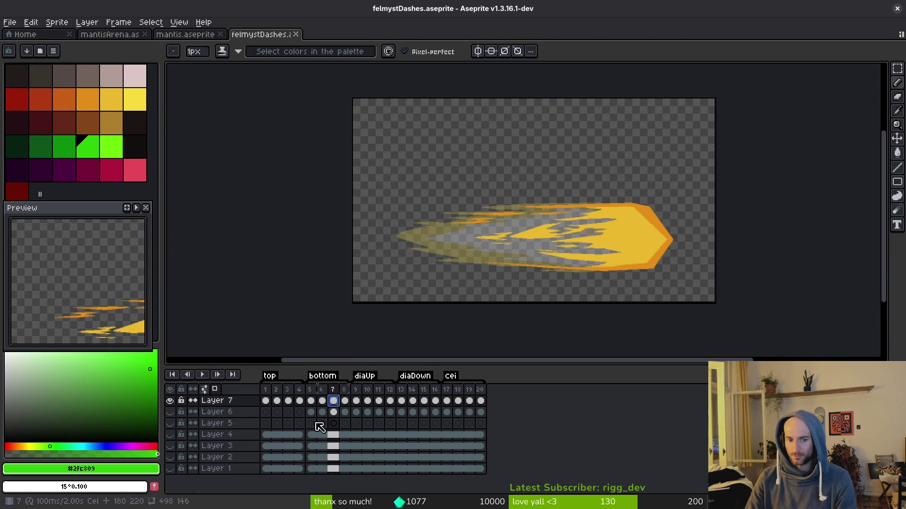
- Open Aseprite's sprite sheet export settings and browse for a new output file
key("ctrl+e")
scroll(592, 232, "down", 3)
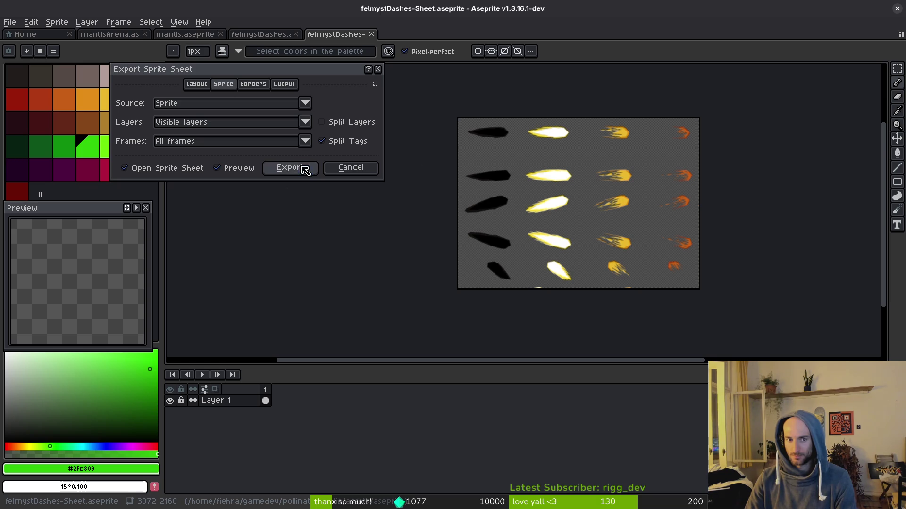
left_click(290, 167)
key("ctrl+shift+e")
left_click(228, 40)
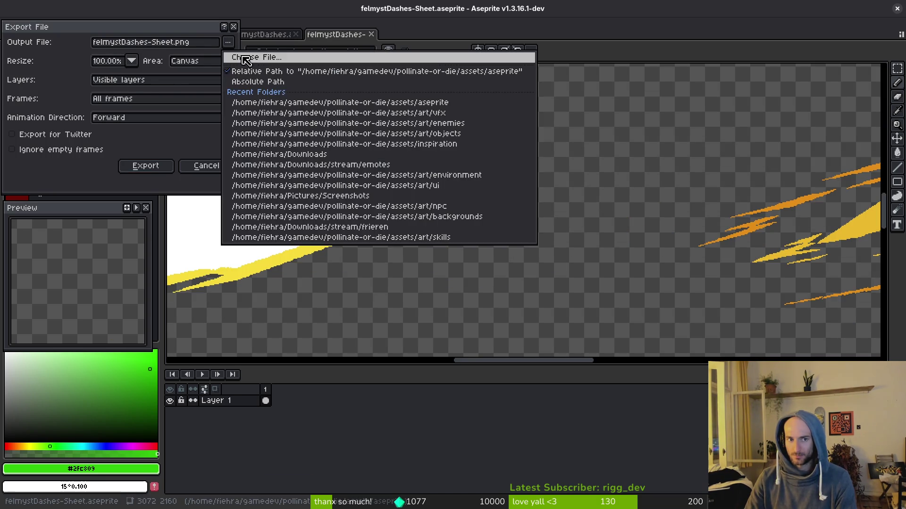
left_click(241, 57)
- Export the sheet to art/vfx/felmystDashesSheet.png, overwriting the existing file
left_click(144, 91)
double_click(132, 150)
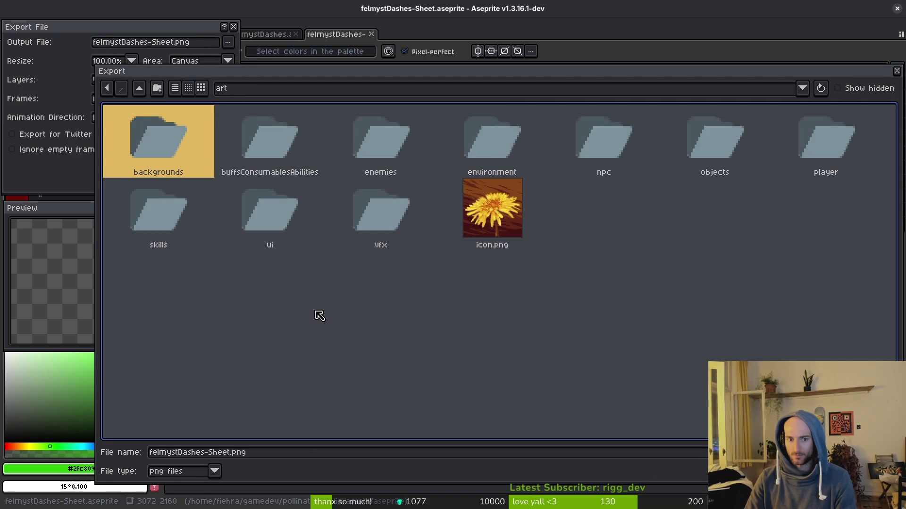
double_click(355, 206)
left_click(335, 296)
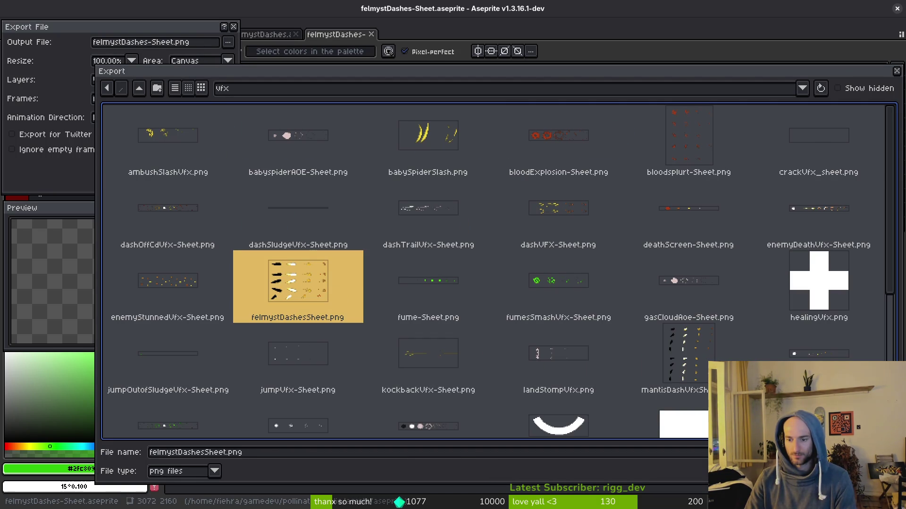
key("Return")
left_click(406, 285)
left_click(146, 164)
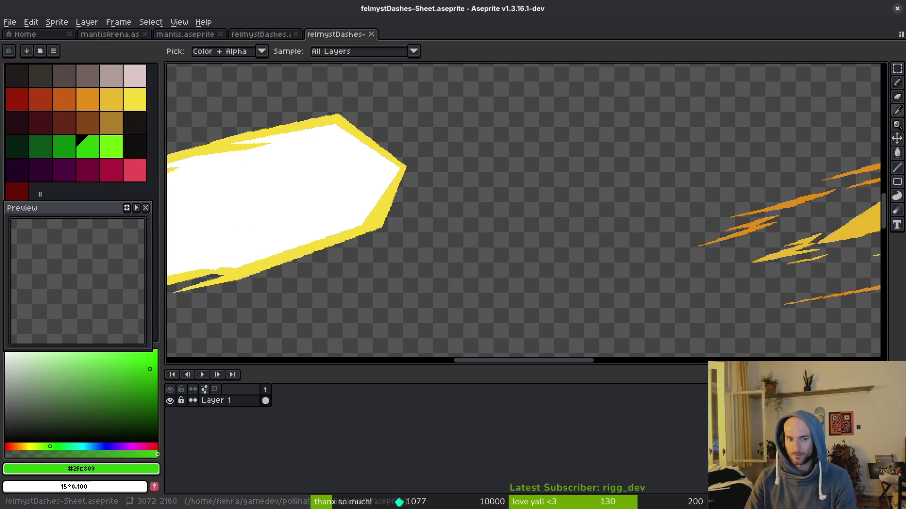
key("alt+Tab")
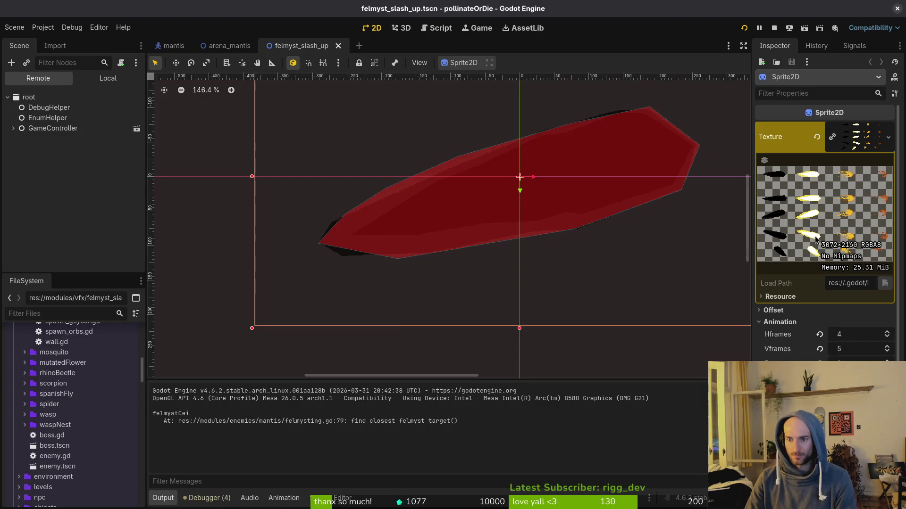
- Quick-open felmyst_slash_cei.tscn and move a collision polygon corner up to the sprite's edge
key("alt+shift+o")
type("felmslcei")
key("Return")
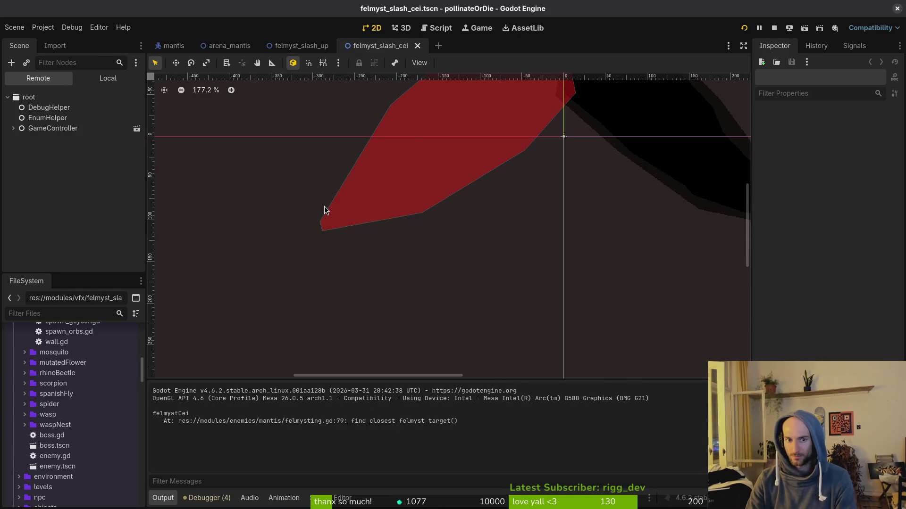
scroll(544, 247, "down", 2)
left_click(405, 188)
scroll(405, 188, "up", 4)
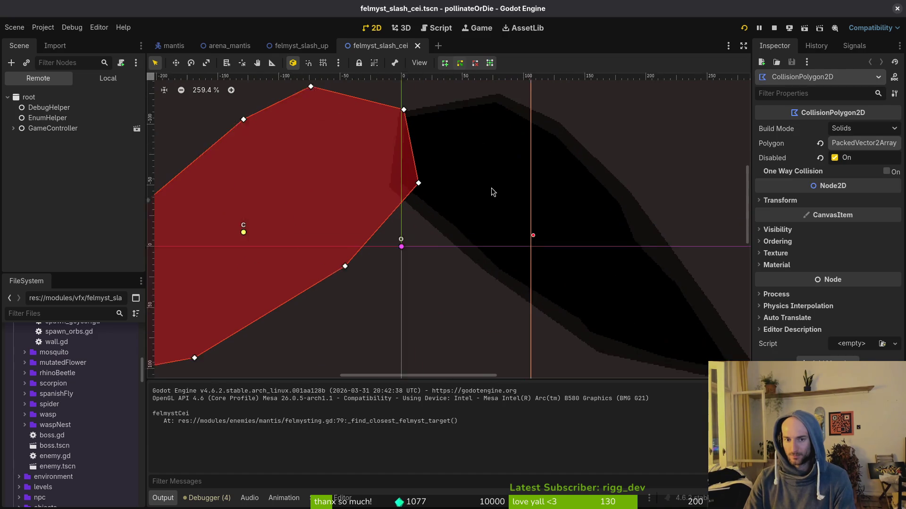
left_click_drag(412, 184, 501, 97)
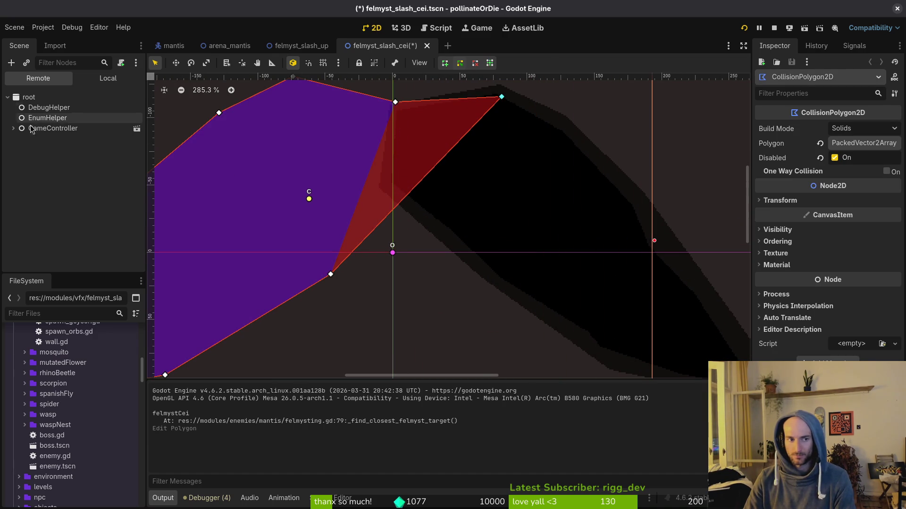
- Select the AnimationPlayer, choose the active animation and move to its second frame
left_click(97, 83)
left_click(53, 118)
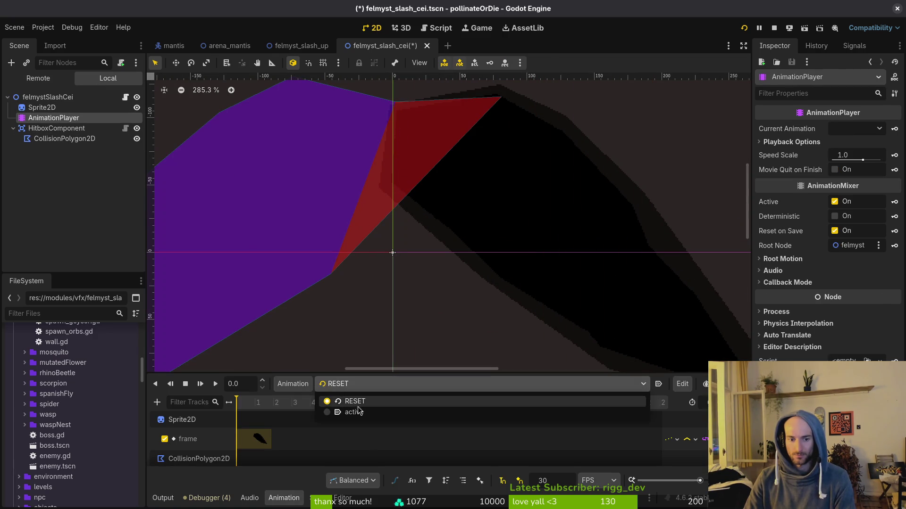
left_click_drag(461, 228, 428, 345)
left_click(294, 401)
left_click(410, 247)
scroll(406, 189, "up", 3)
- Pull polygon vertices onto the dash sprite's top tip and corner
left_click_drag(491, 184, 479, 152)
scroll(480, 152, "up", 2)
scroll(534, 248, "left", 5)
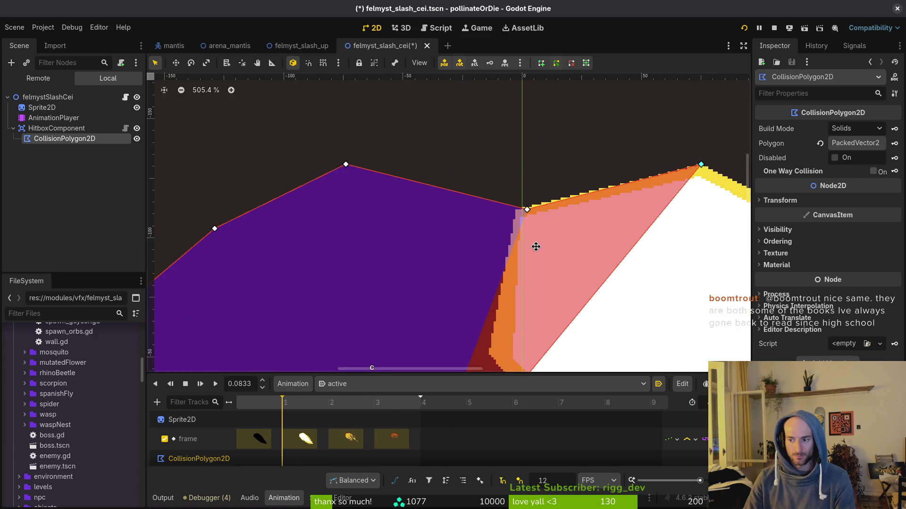
scroll(488, 247, "up", 1)
scroll(488, 247, "up", 2)
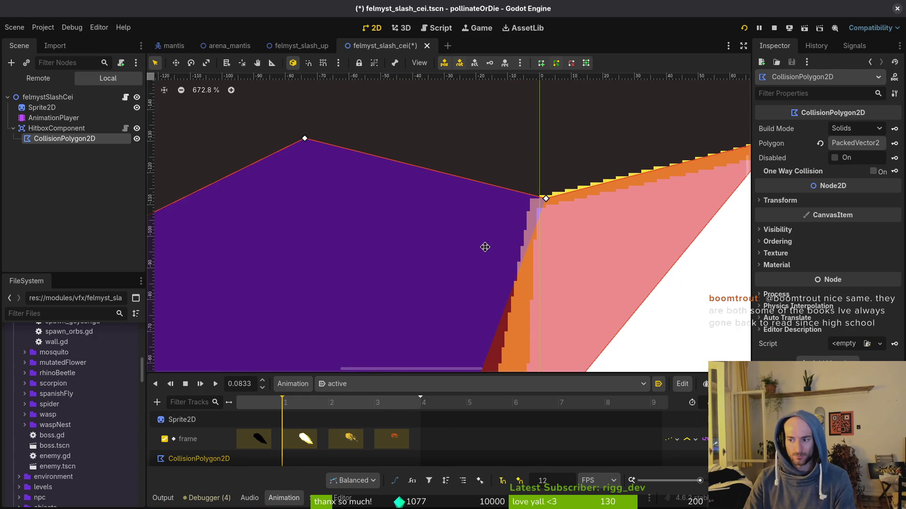
left_click_drag(549, 205, 532, 203)
scroll(533, 204, "down", 5)
scroll(460, 223, "down", 1)
scroll(460, 223, "right", 1)
- Move the bottom vertex to the sprite's right edge, stretch the polygon over the dash, and save
mouse_move(288, 363)
left_mouse_down()
mouse_move(585, 200)
mouse_move(623, 146)
mouse_move(659, 146)
mouse_move(619, 167)
left_mouse_up()
scroll(622, 146, "up", 4)
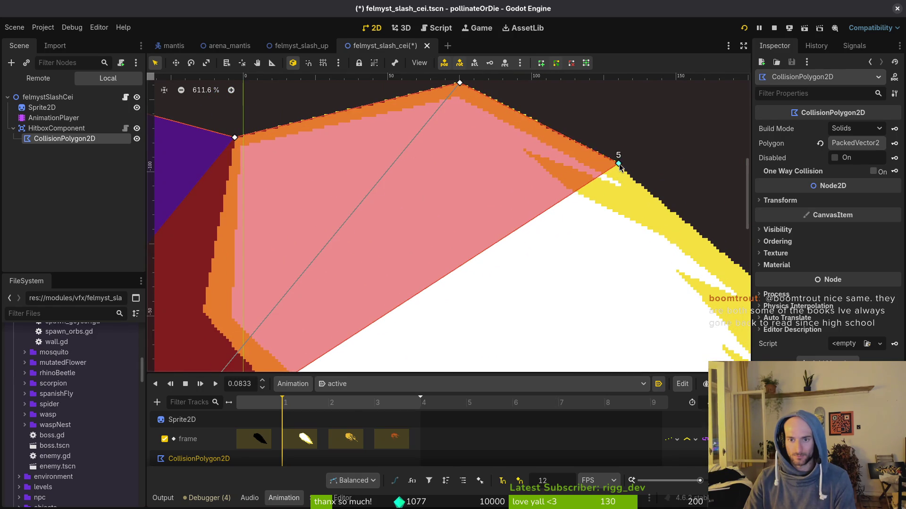
scroll(525, 264, "down", 8)
scroll(331, 245, "up", 3)
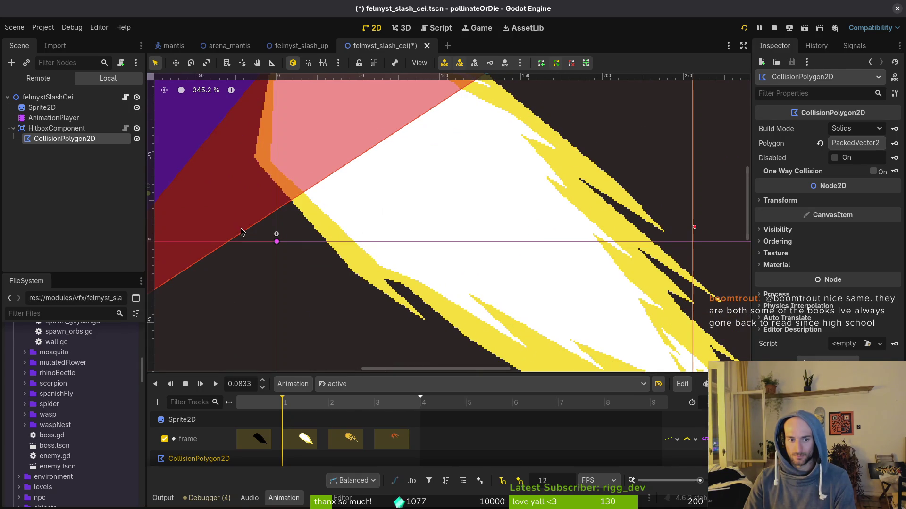
mouse_move(245, 235)
left_mouse_down()
mouse_move(220, 166)
mouse_move(616, 178)
mouse_move(582, 162)
mouse_move(593, 164)
mouse_move(607, 180)
mouse_move(618, 259)
mouse_move(624, 194)
left_mouse_up()
scroll(563, 226, "down", 1)
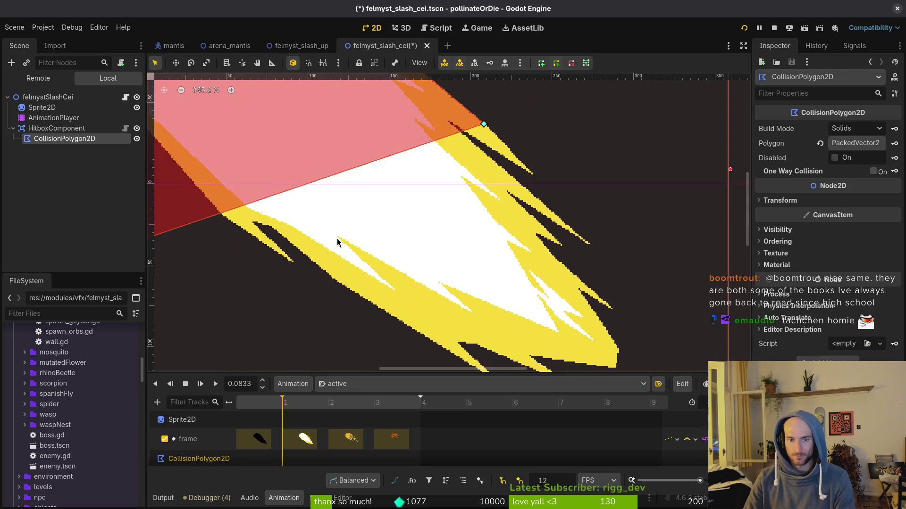
scroll(562, 228, "down", 2)
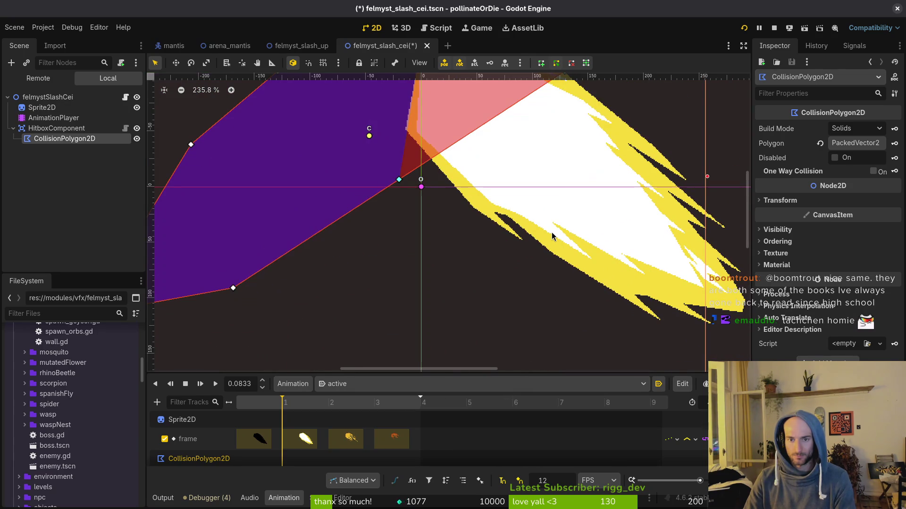
scroll(548, 231, "down", 2)
key("ctrl+s")
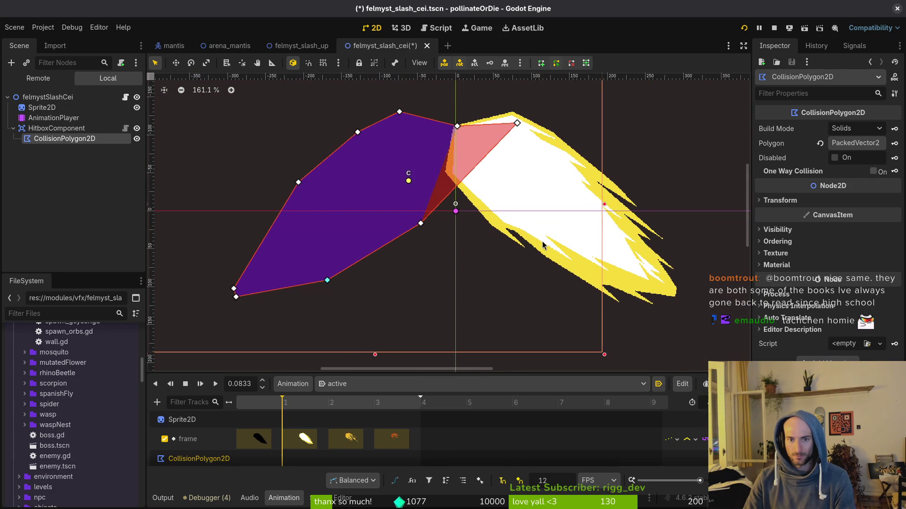
- Mirror the collision polygon with Transform Scale x -1, save, and restart the game
scroll(470, 158, "up", 5)
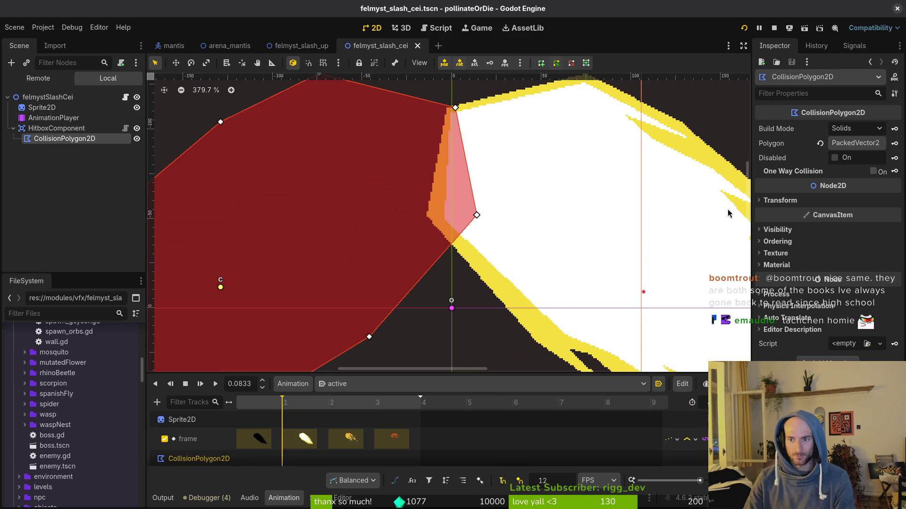
left_click(805, 202)
left_click(846, 256)
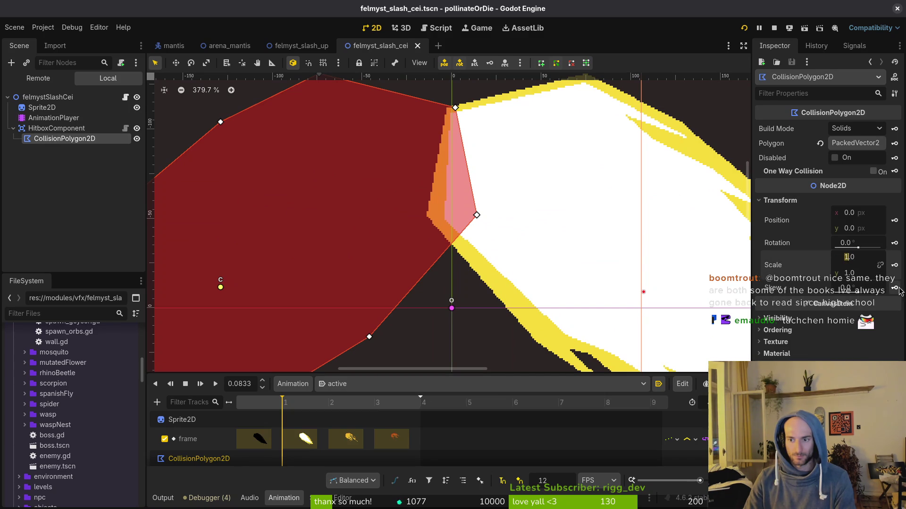
type("-1")
key("Return")
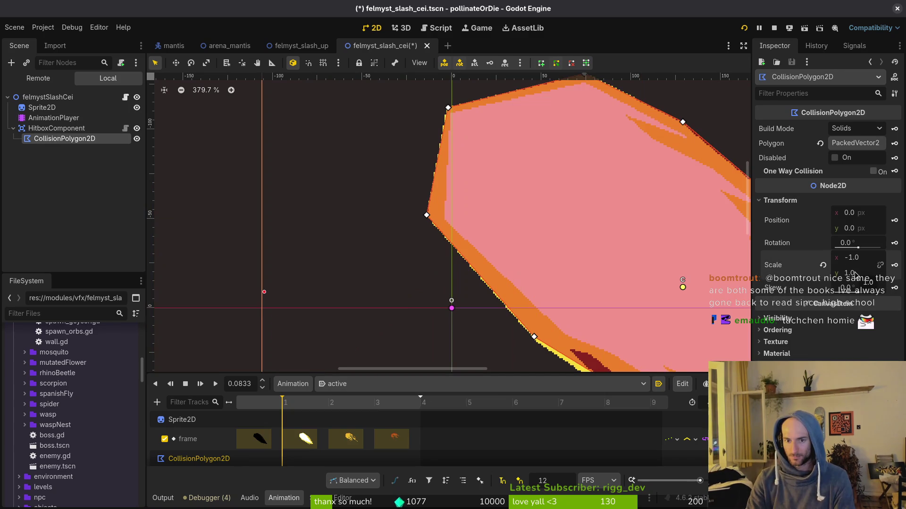
key("shift+f")
key("ctrl+s")
left_click(744, 29)
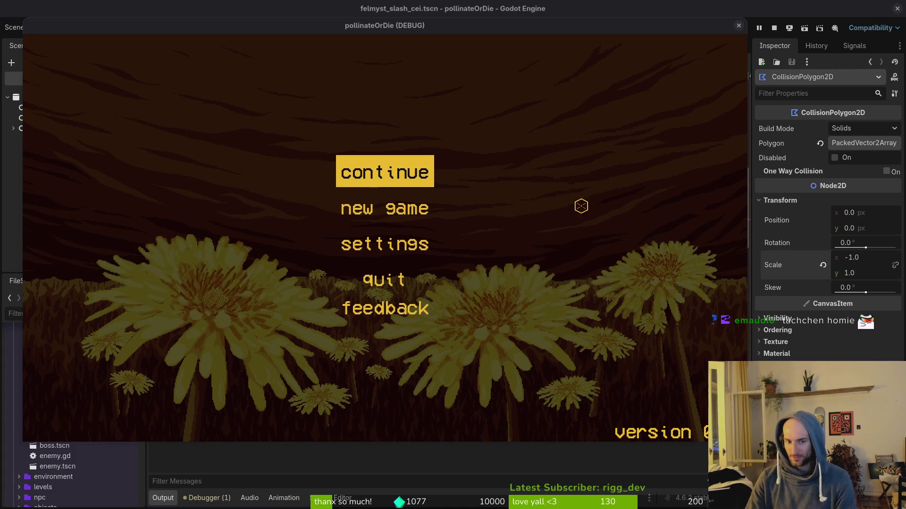
- Enter the mantis boss arena and attack repeatedly toward the aiming reticle
left_click(421, 175)
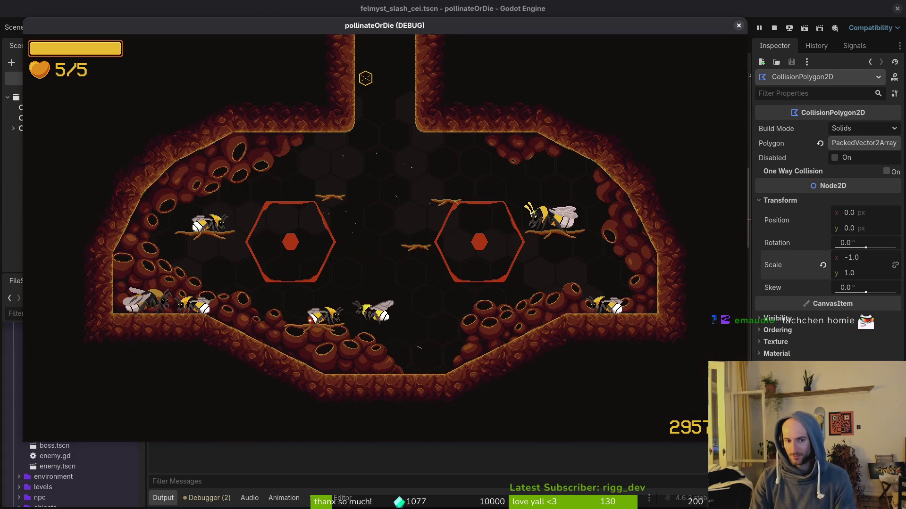
key("Escape")
key("Return")
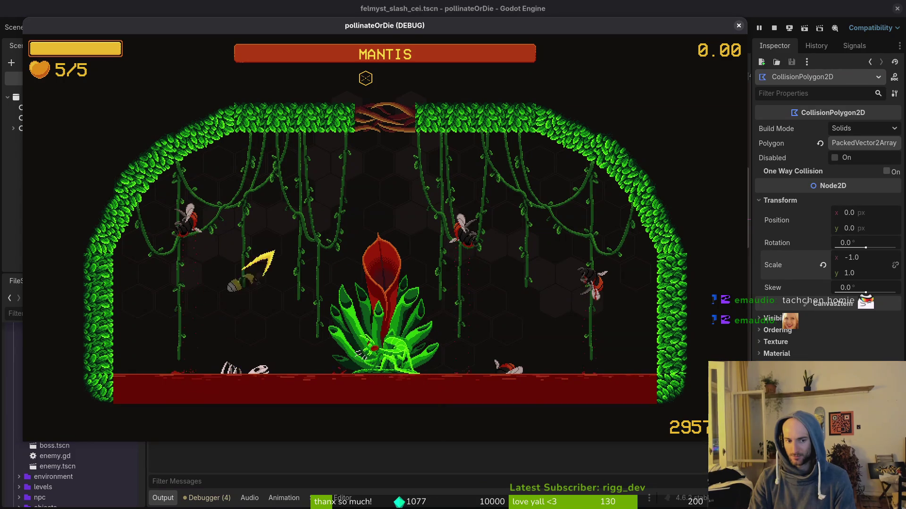
left_click(365, 78)
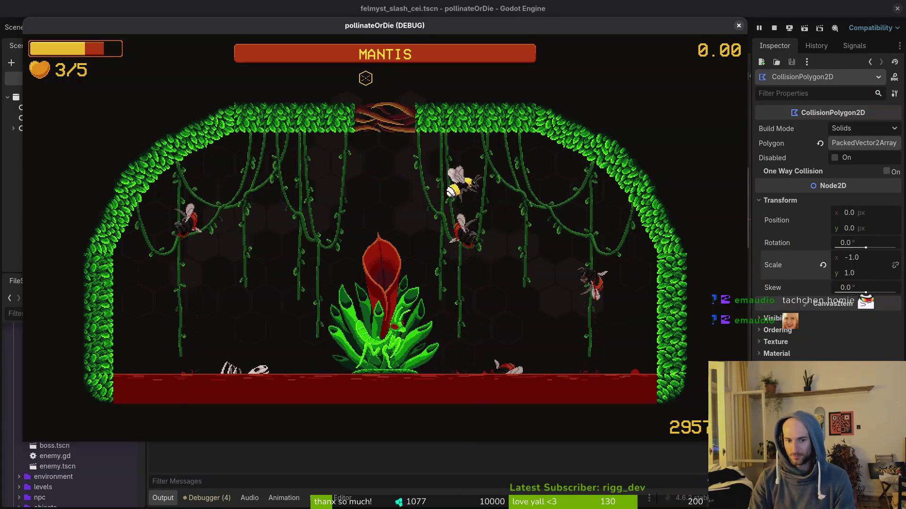
left_click(365, 78)
left_click(366, 79)
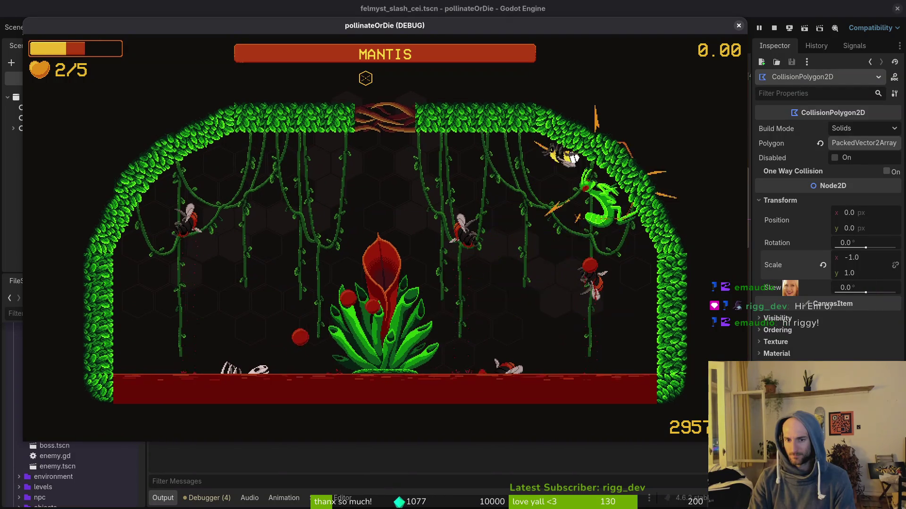
left_click(365, 79)
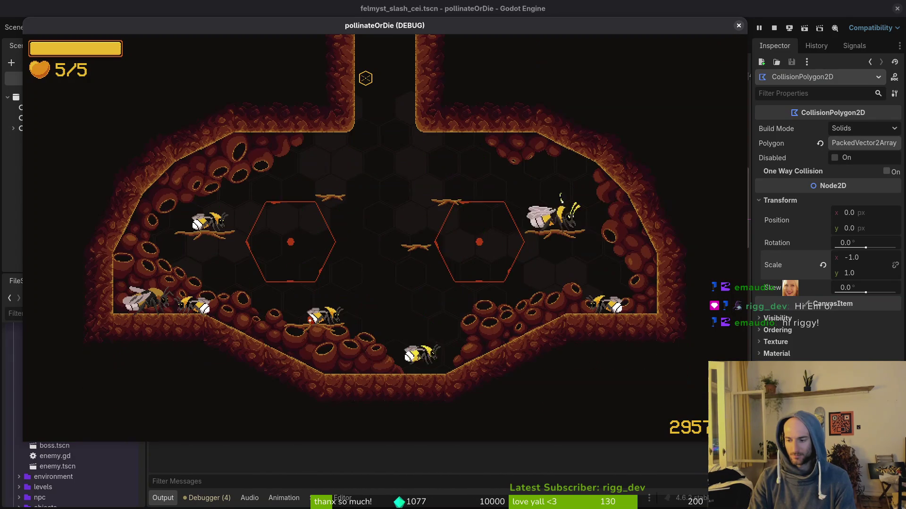
- Reload the mantis arena, fly toward the boss, pause, and switch to the felmysting.gd code
key("Escape")
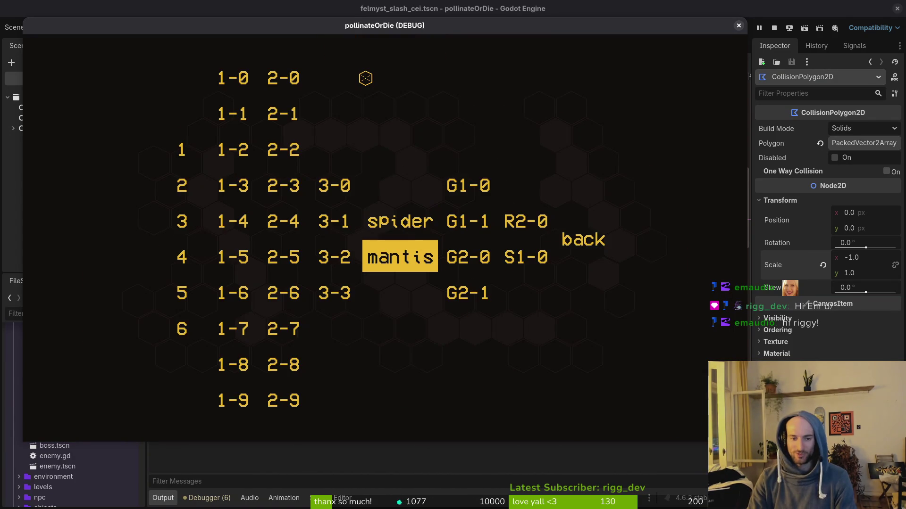
key("Return")
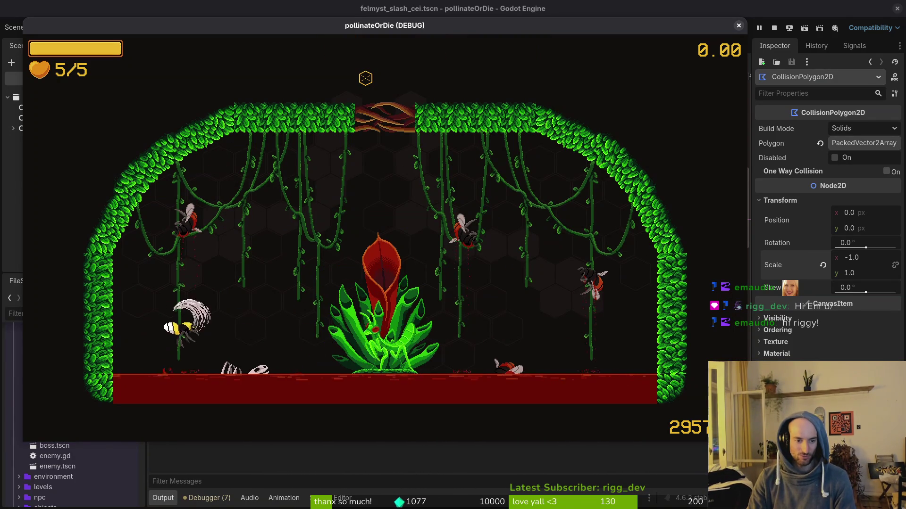
key("a")
key("d")
key("d")
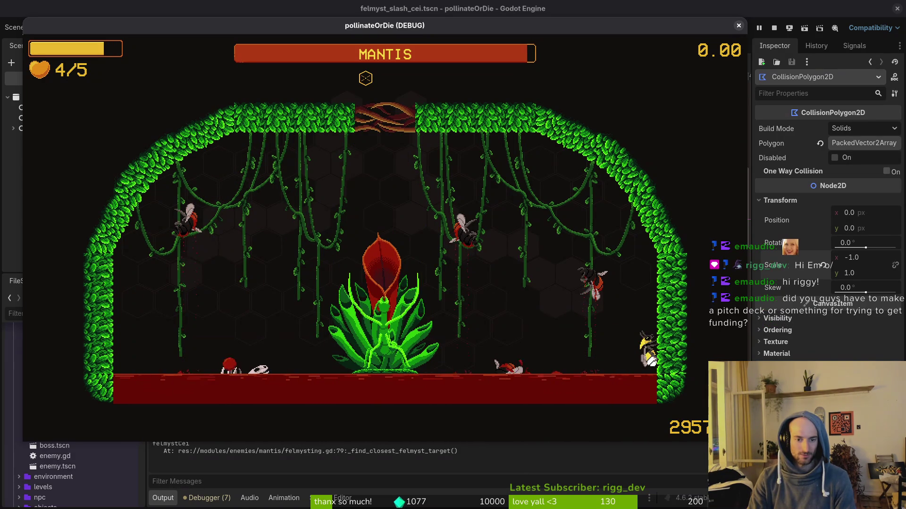
key("space")
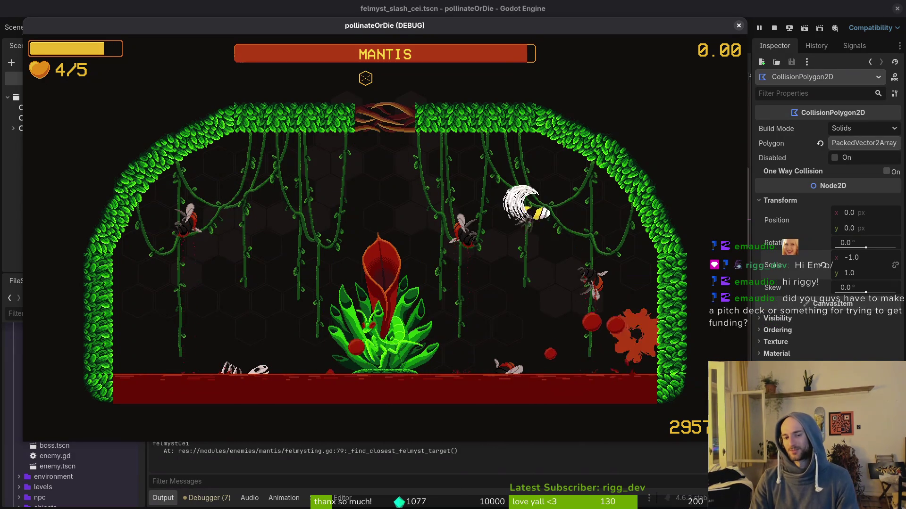
key("Escape")
key("alt+Tab")
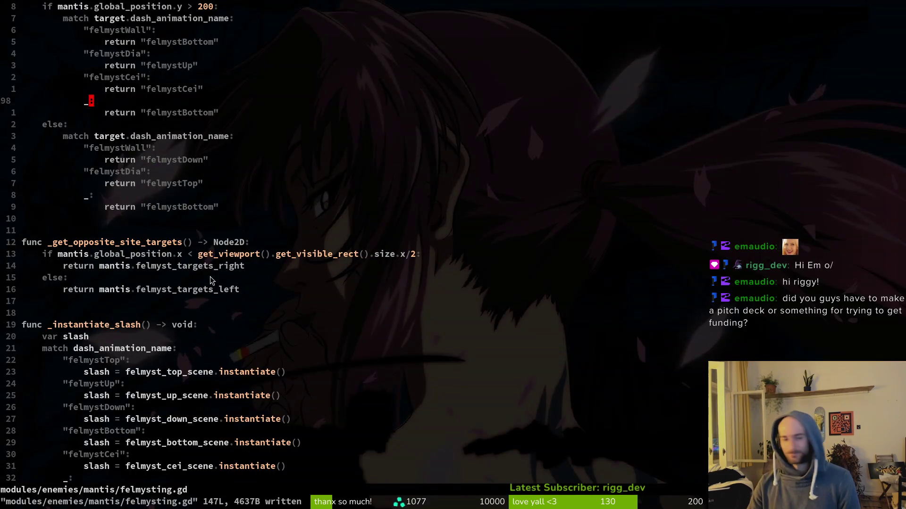
- Grep the project for felmystCei with Telescope and open felmysting.gd at line 128
scroll(323, 165, "up", 2)
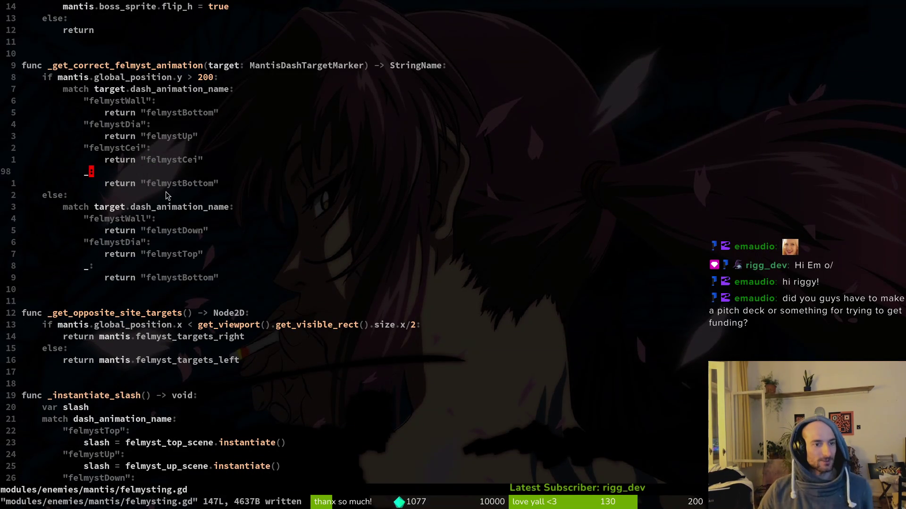
scroll(276, 159, "up", 4)
left_click(184, 278)
scroll(212, 236, "up", 3)
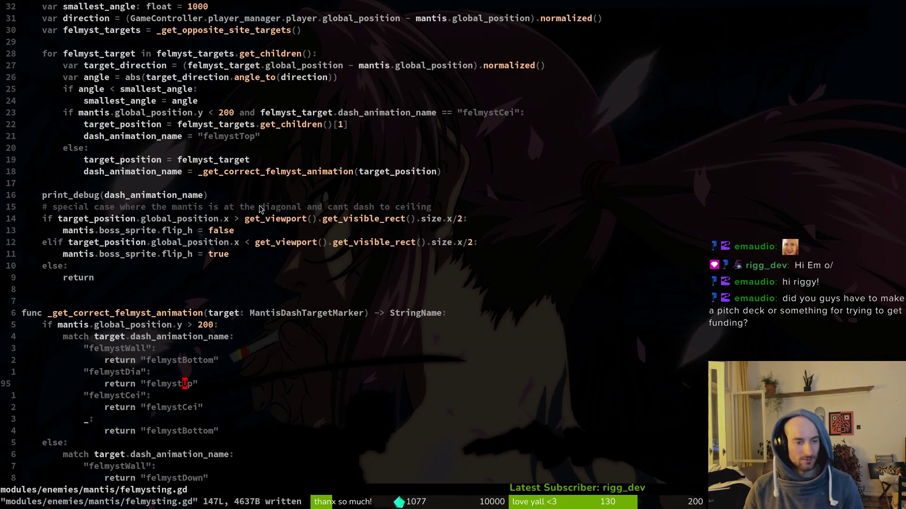
scroll(226, 245, "down", 4)
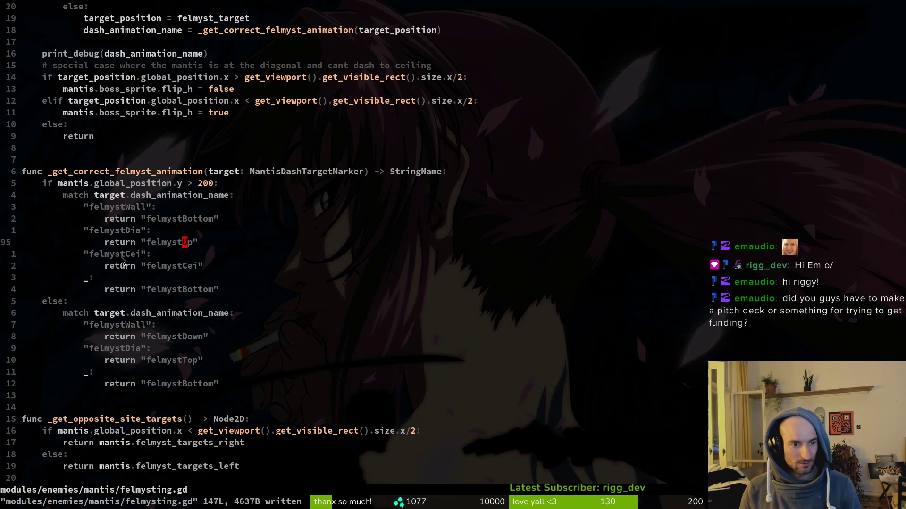
key("w")
key("w")
key("w")
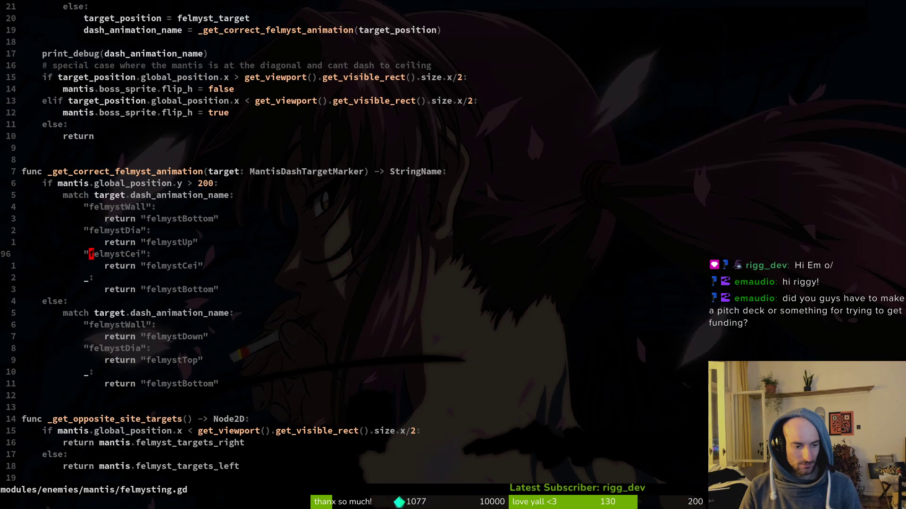
key("space")
key("s")
key("w")
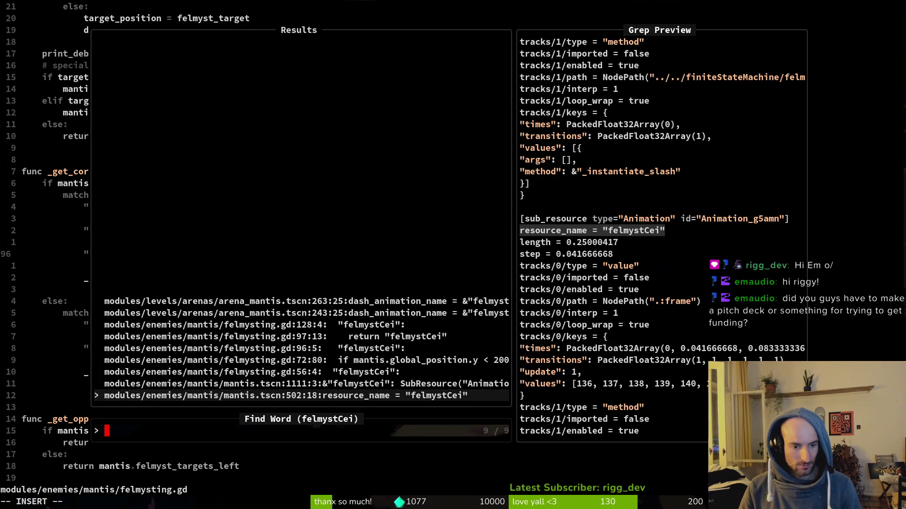
key("Down")
key("Down")
key("Down")
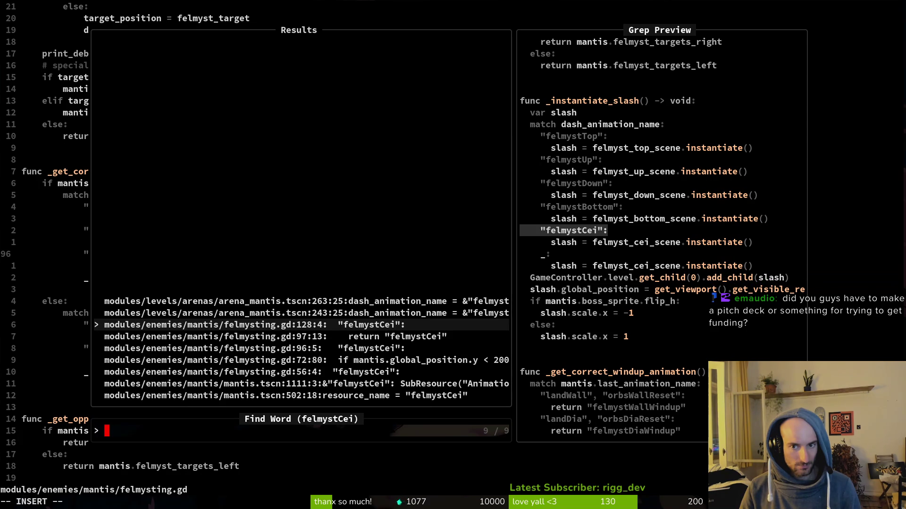
key("Return")
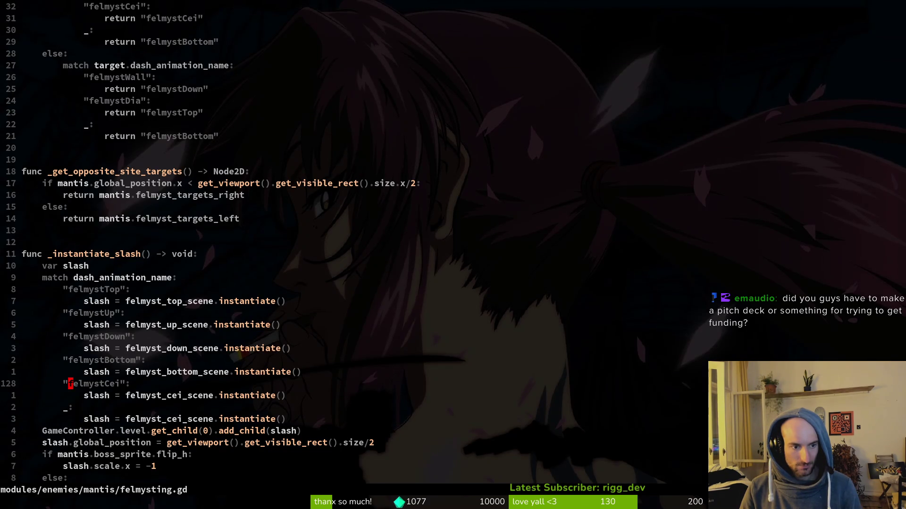
- Insert print_debug(dash_animation_name) above the match statement and save felmysting.gd with :w
key("k")
key("k")
key("k")
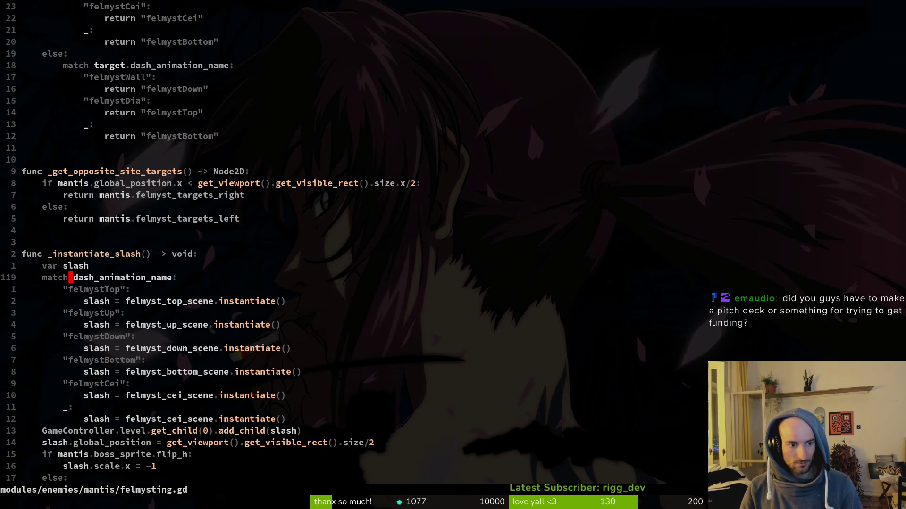
type("Oprin")
key("Return")
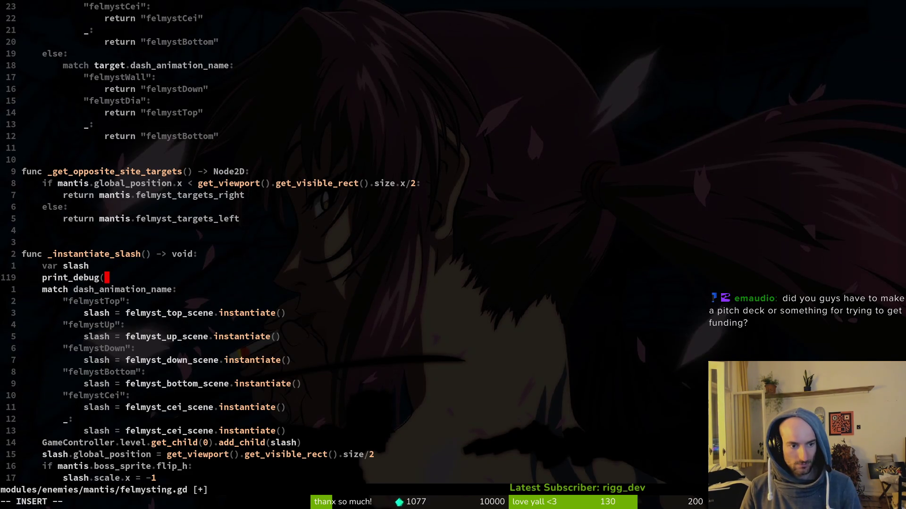
type("das")
key("Return")
key("Escape")
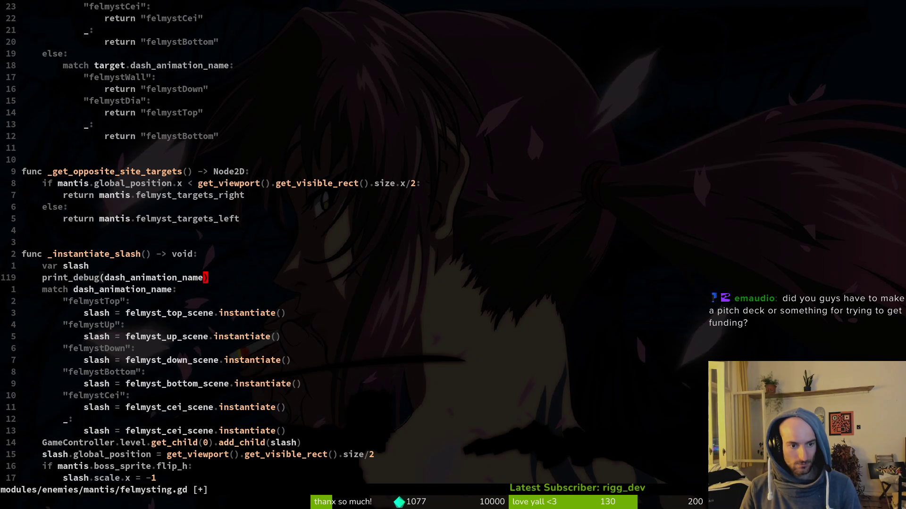
type(":w")
key("Return")
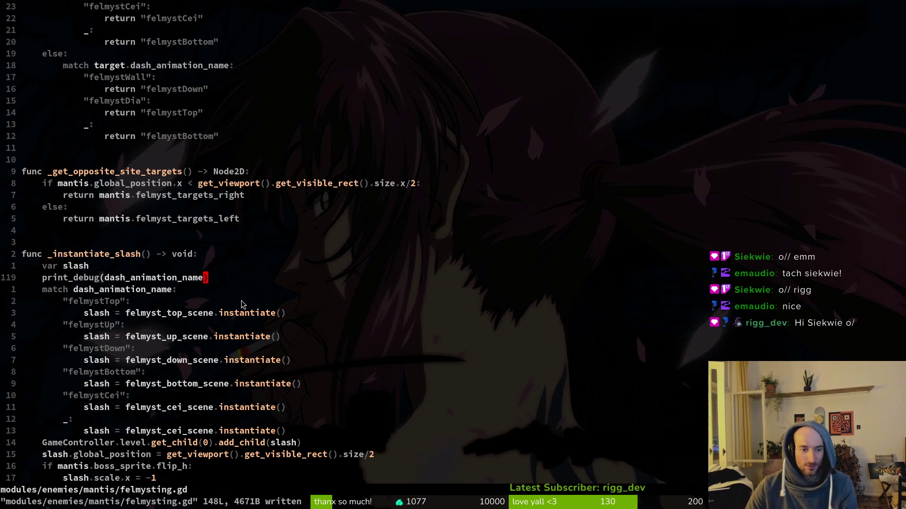
key("4")
key("k")
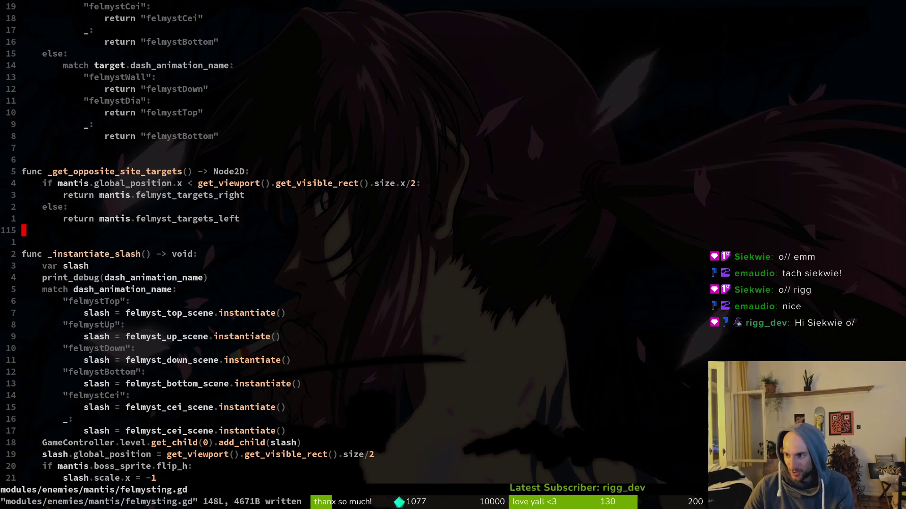
key("o")
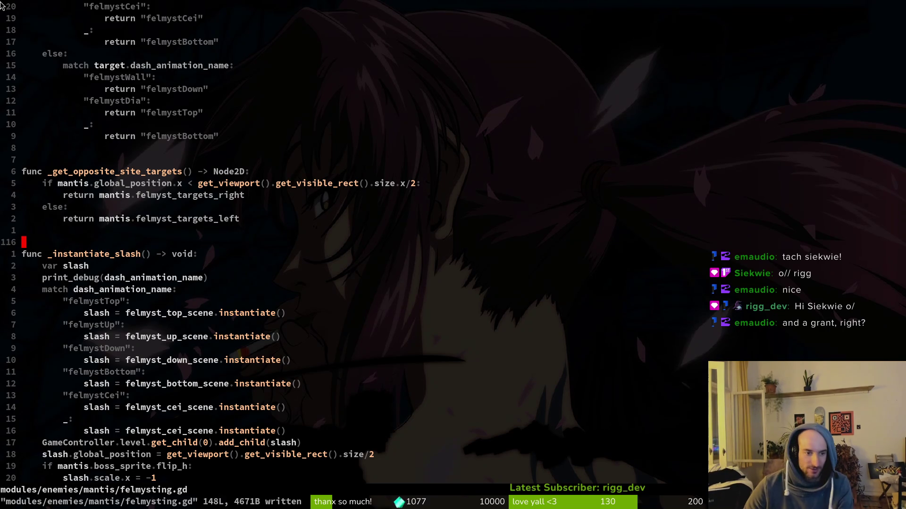
scroll(121, 228, "down", 4)
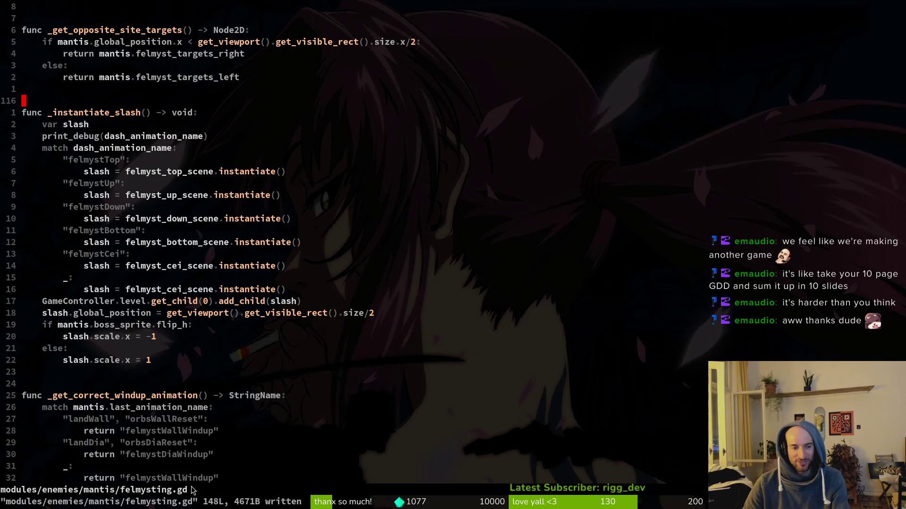
- Scroll through the felmystCei case in _instantiate_slash, then return to the paused pollinateOrDie window
left_click(159, 254)
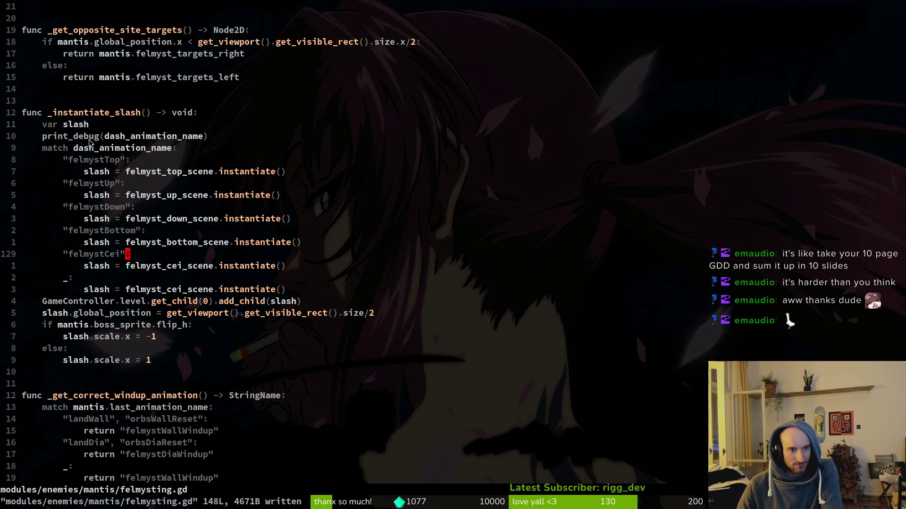
scroll(385, 250, "up", 20)
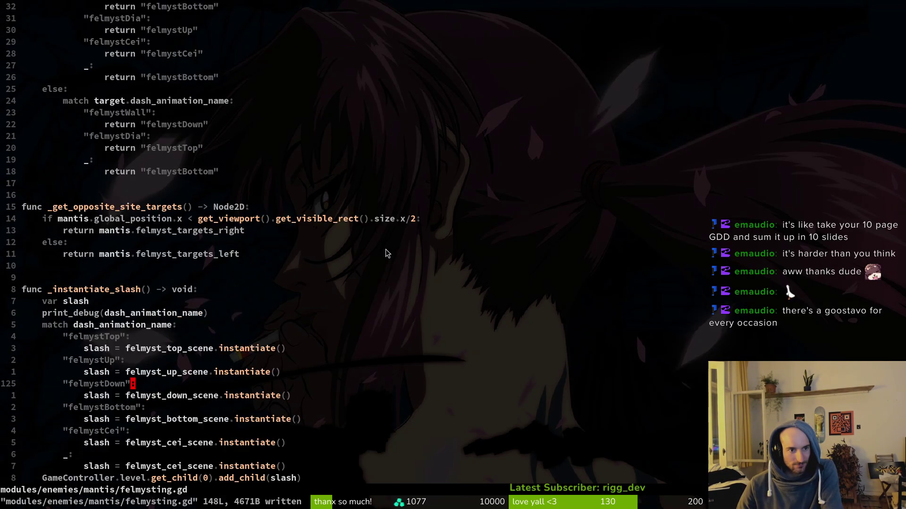
scroll(184, 218, "down", 19)
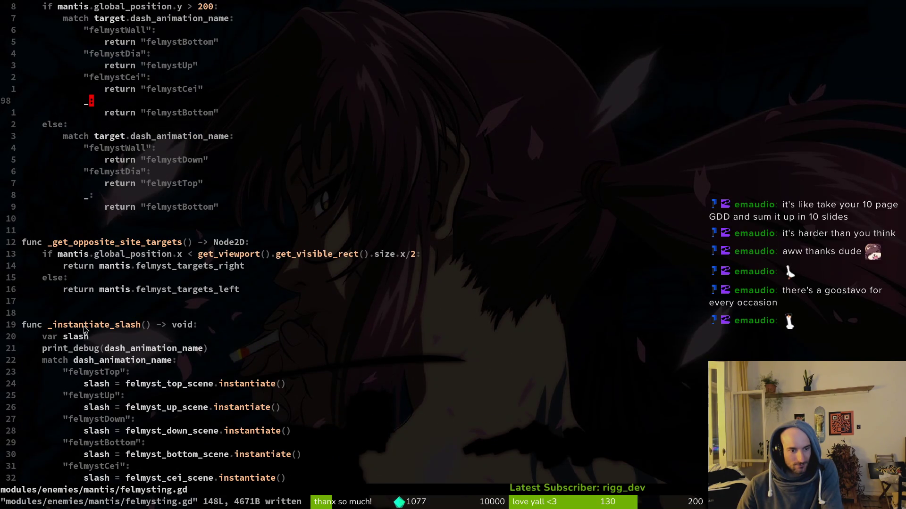
scroll(35, 268, "up", 17)
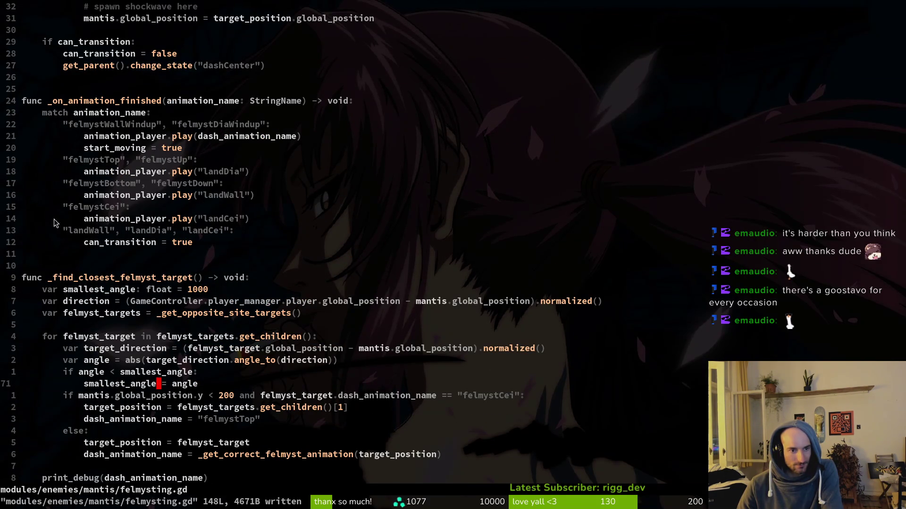
scroll(287, 179, "up", 10)
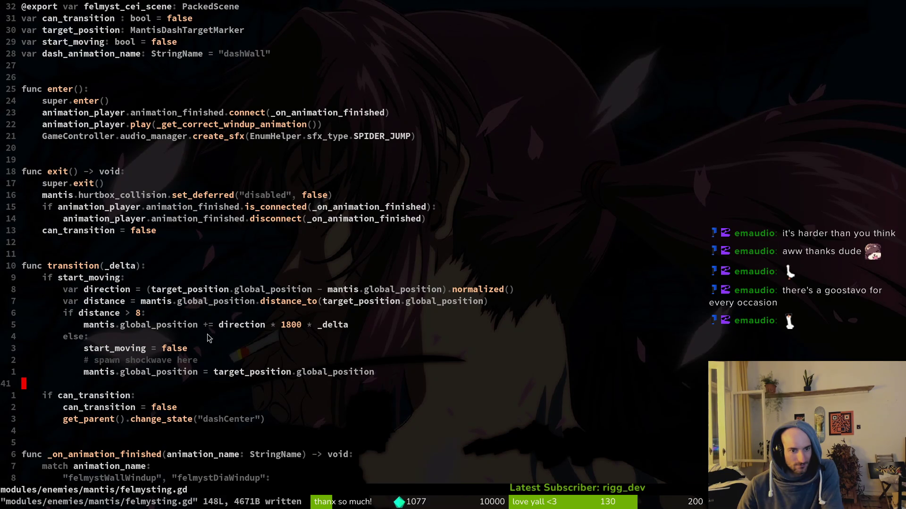
scroll(210, 326, "down", 16)
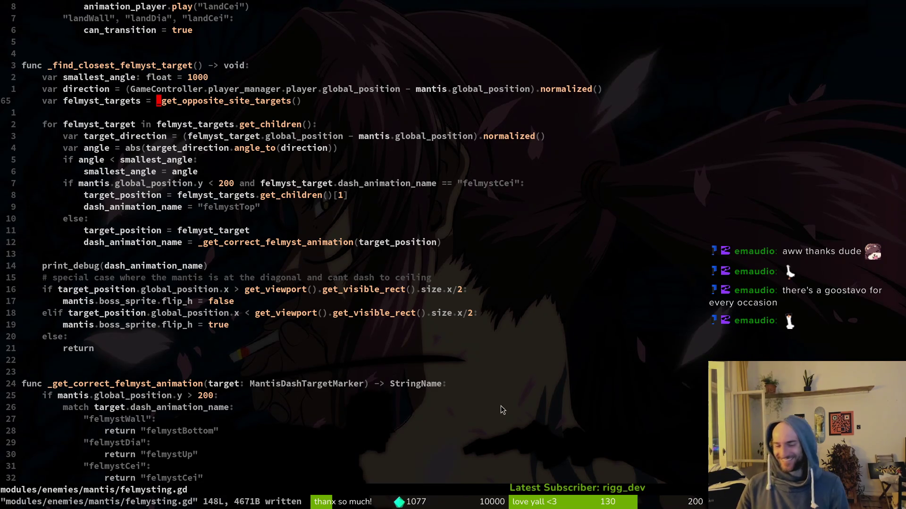
key("alt+Tab")
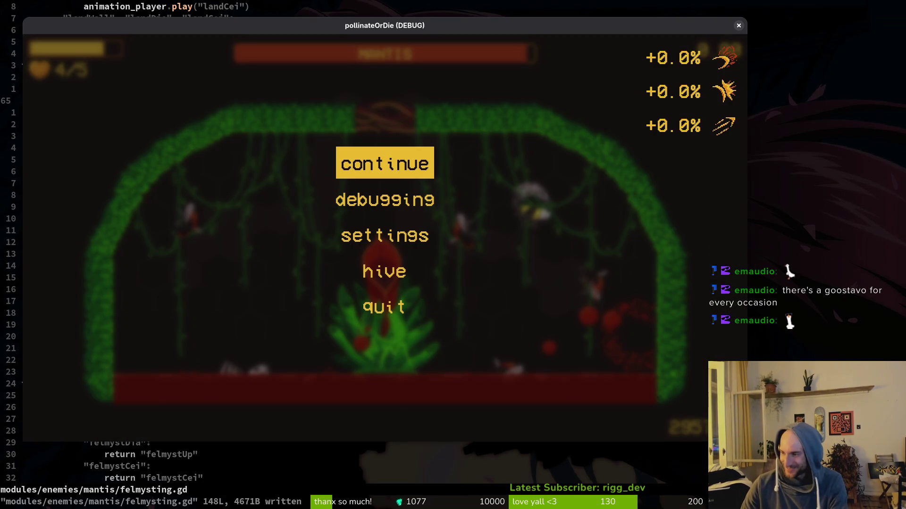
- Rerun the game from the Godot editor with F5 and continue into the hive level
key("alt+Tab")
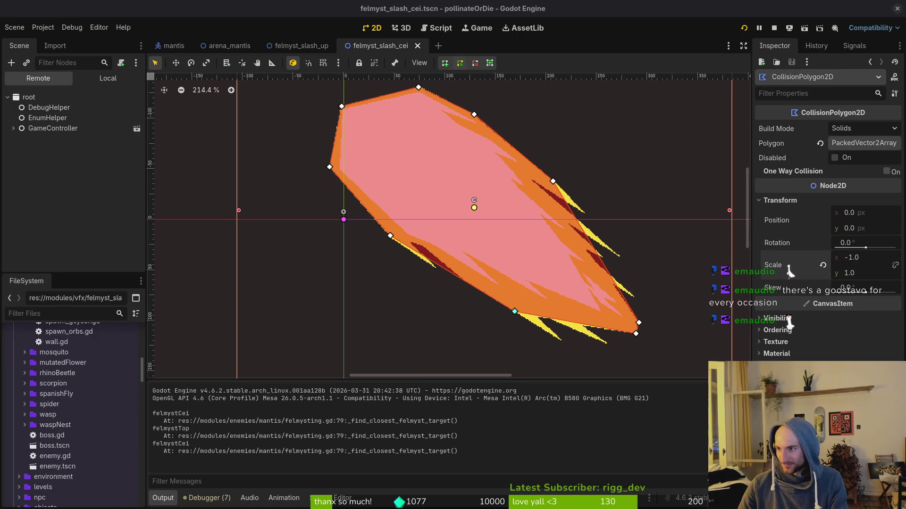
key("F5")
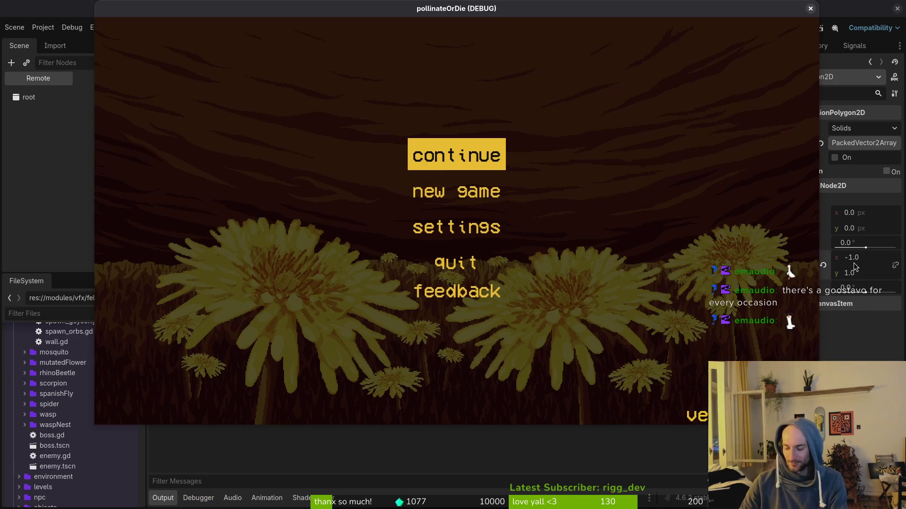
key("Return")
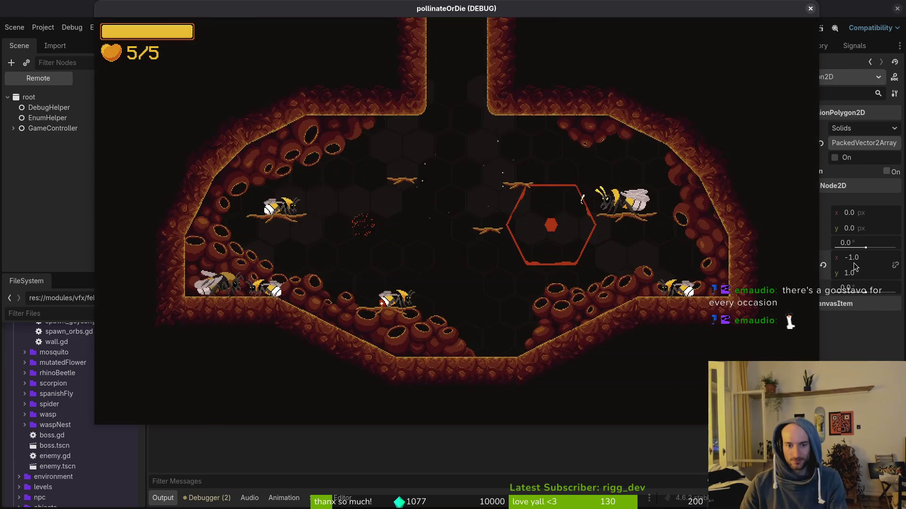
- Load the mantis level from the debug level select several times, restarting it between runs
key("Tab")
key("Return")
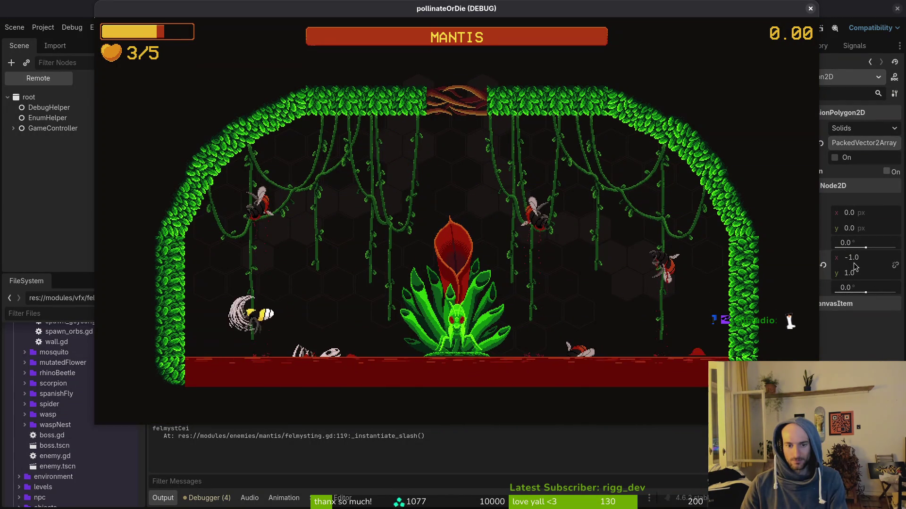
key("Escape")
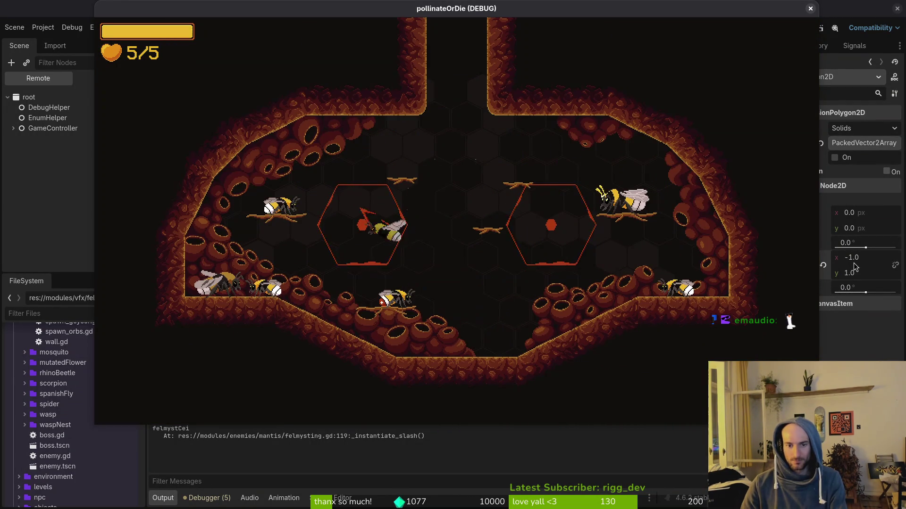
key("Return")
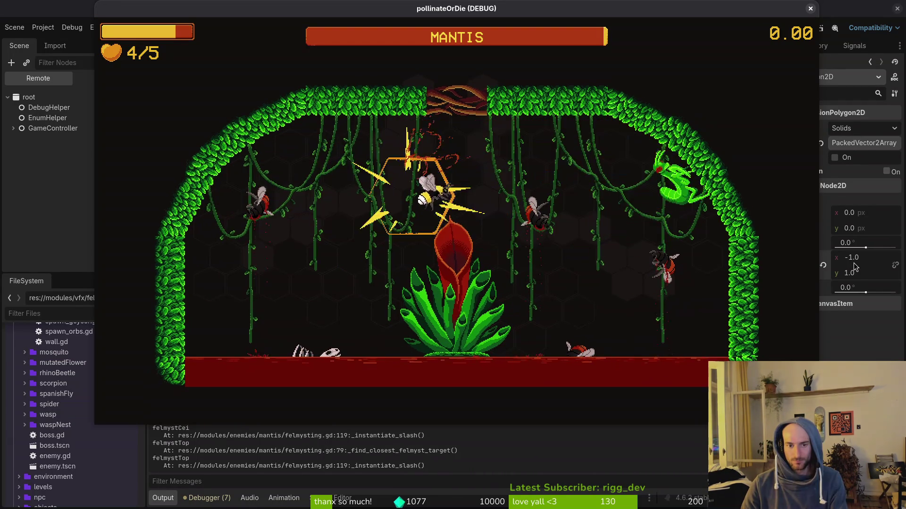
key("Escape")
key("Down")
key("Return")
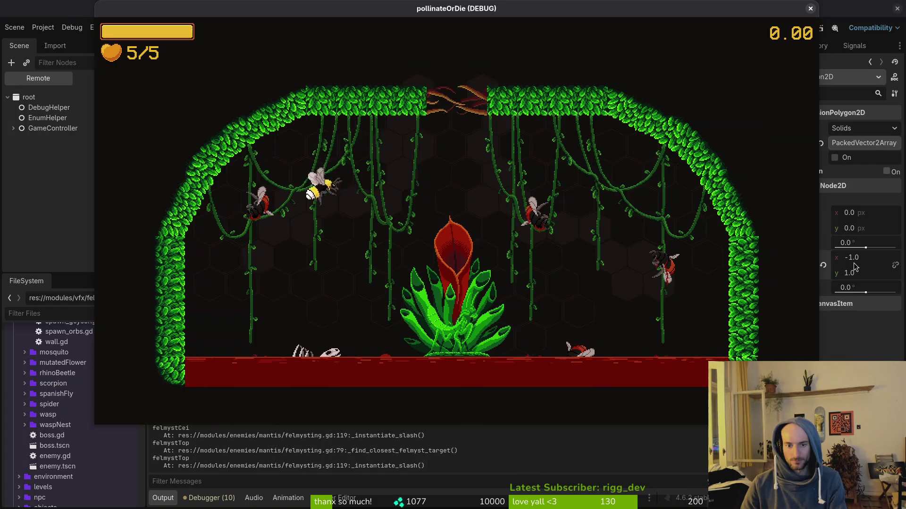
- Dash the bee at the attacking mantis across two runs, then pause the game
key("Right")
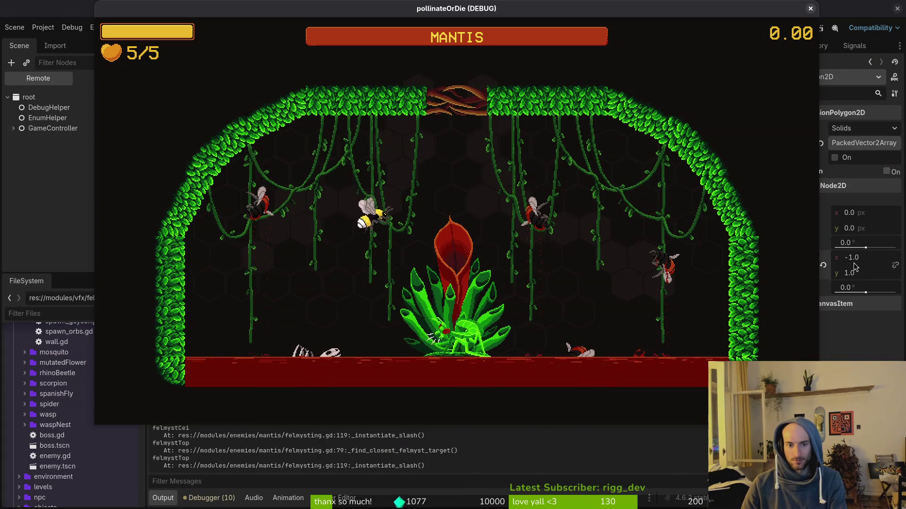
key("Escape")
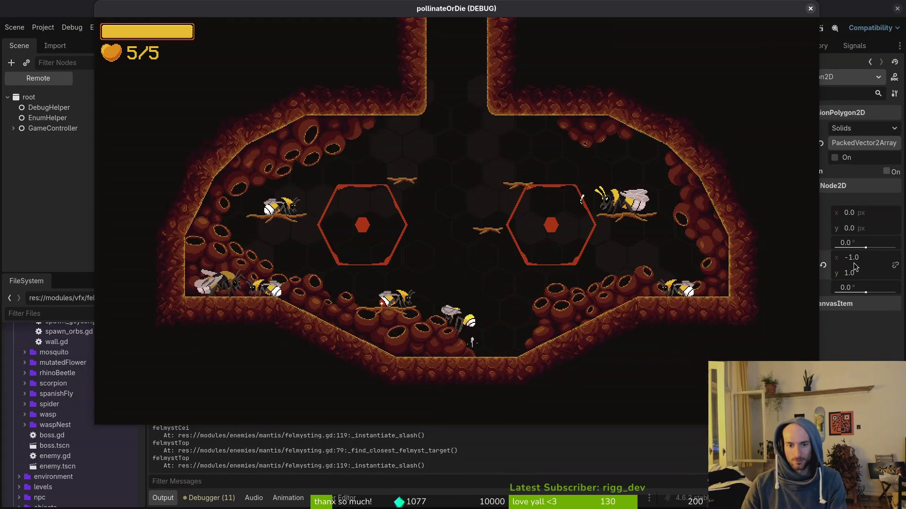
key("Down")
key("Return")
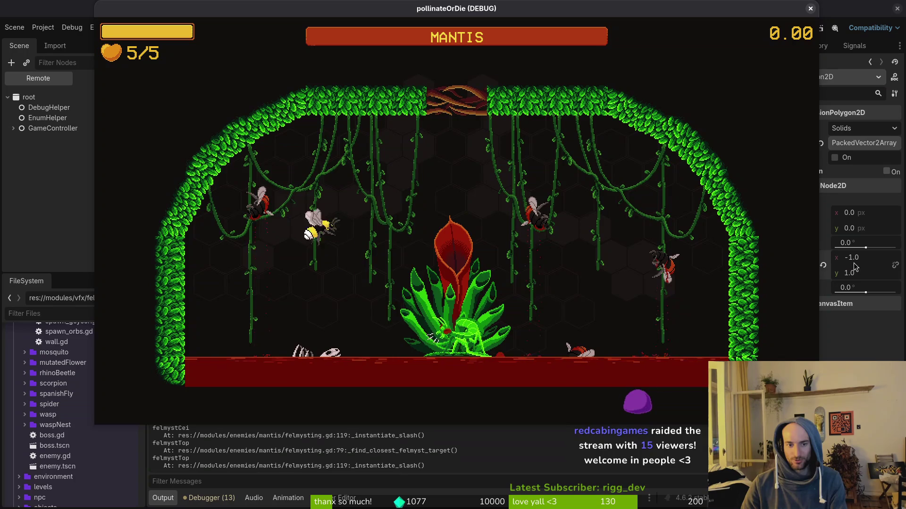
key("Right")
key("Right")
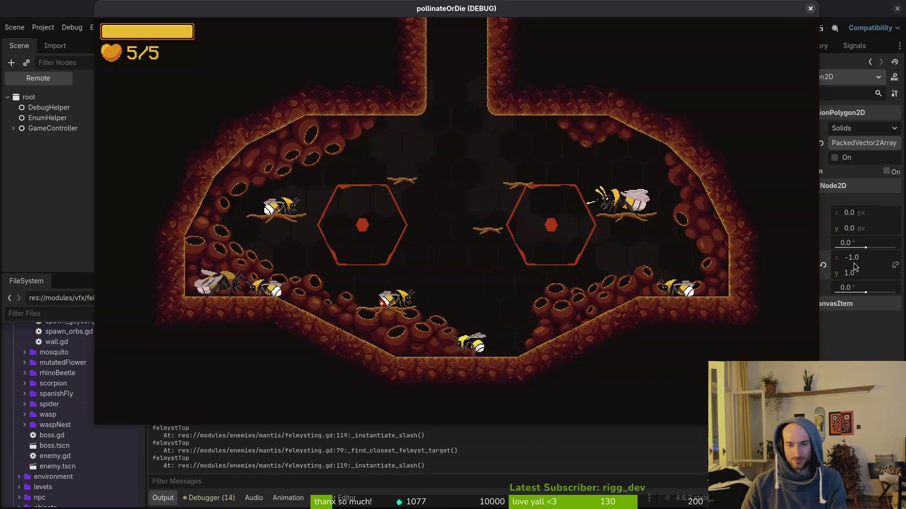
key("Escape")
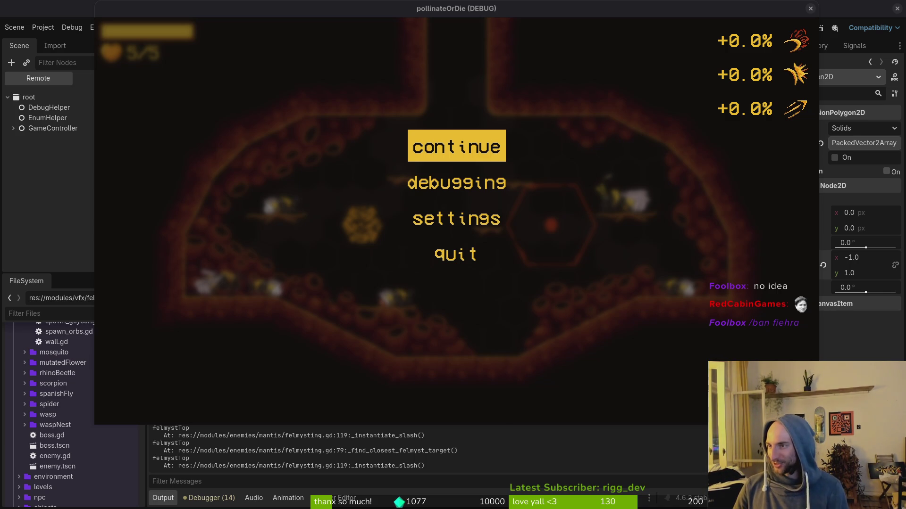
key("alt+Tab")
type("/shoutout @")
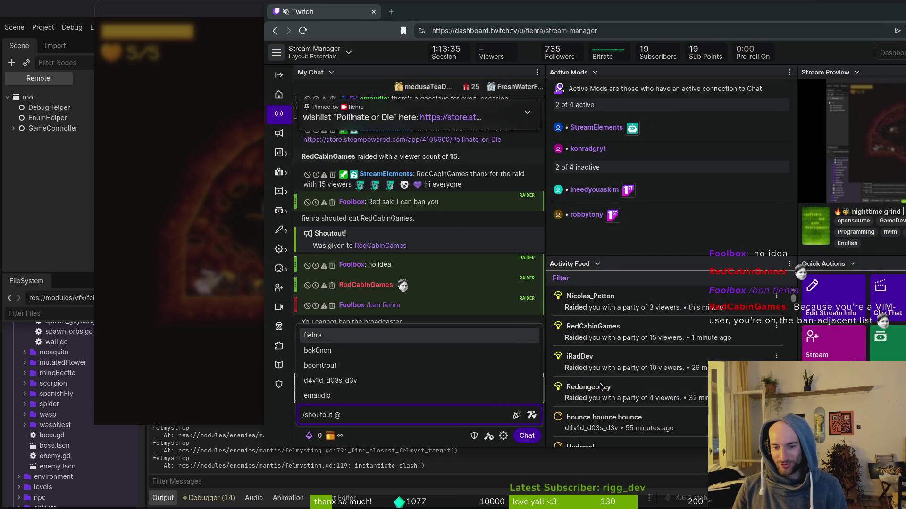
key("alt+Tab")
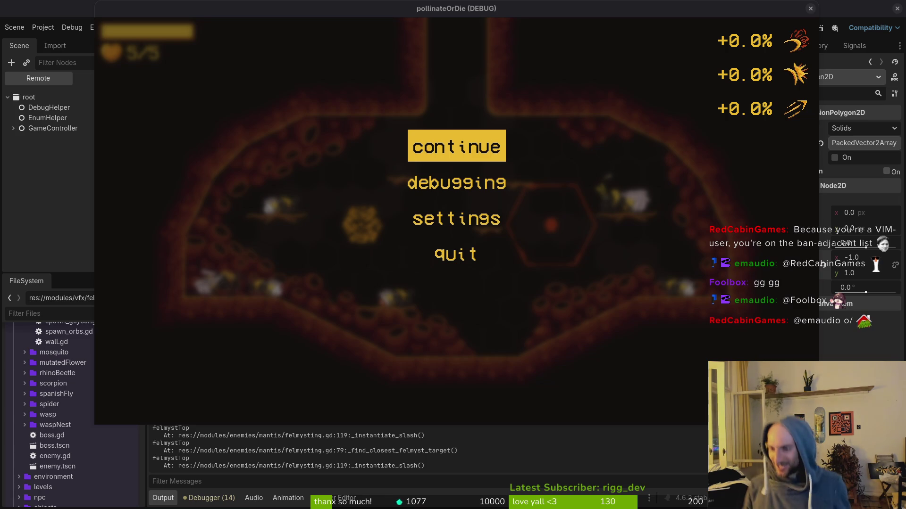
left_click(464, 157)
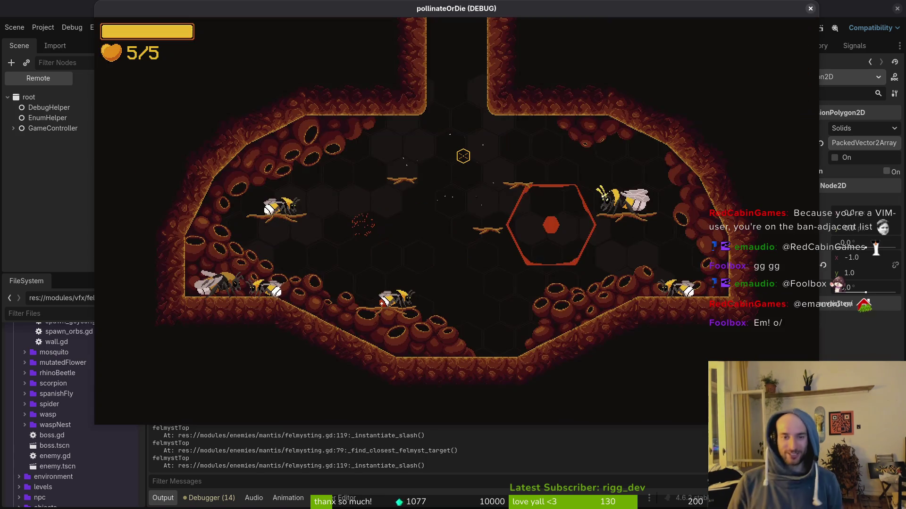
- Load the mantis arena twice via the F1 level select, pause the fight, and switch to felmysting.gd
key("F1")
key("Down")
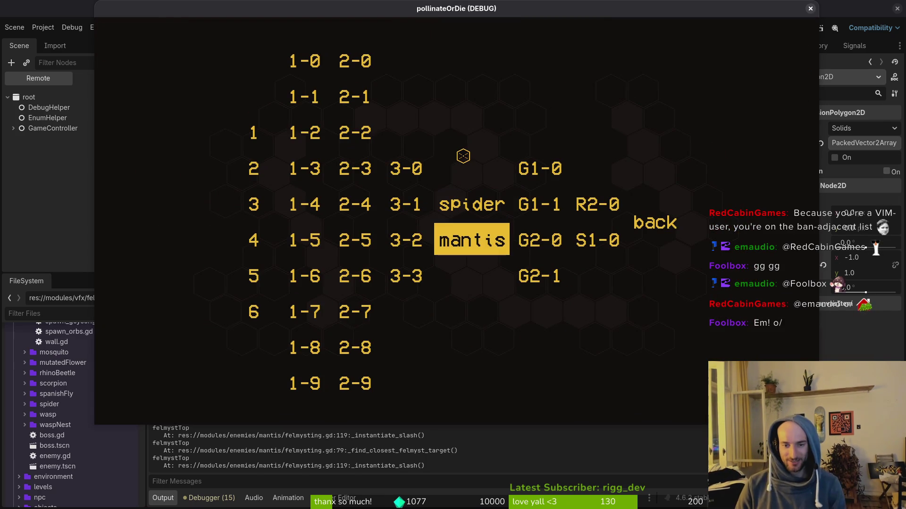
key("Return")
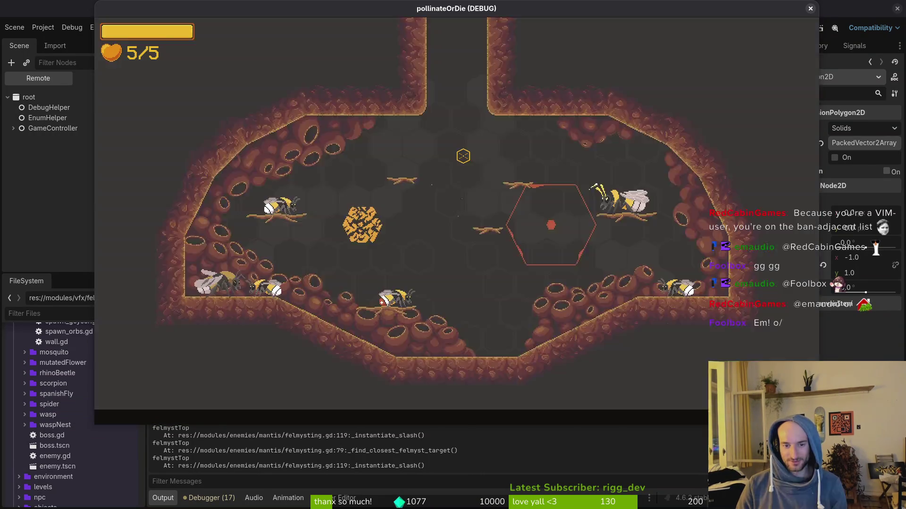
key("Down")
key("Return")
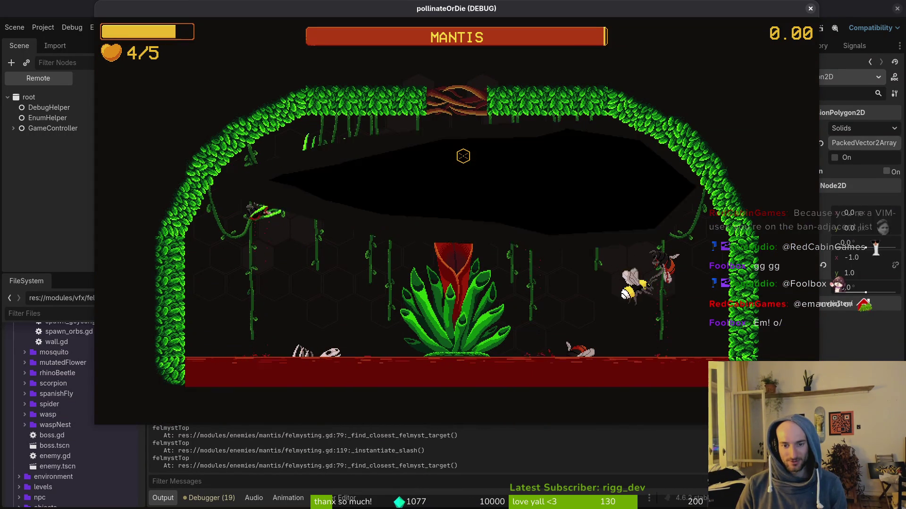
key("Escape")
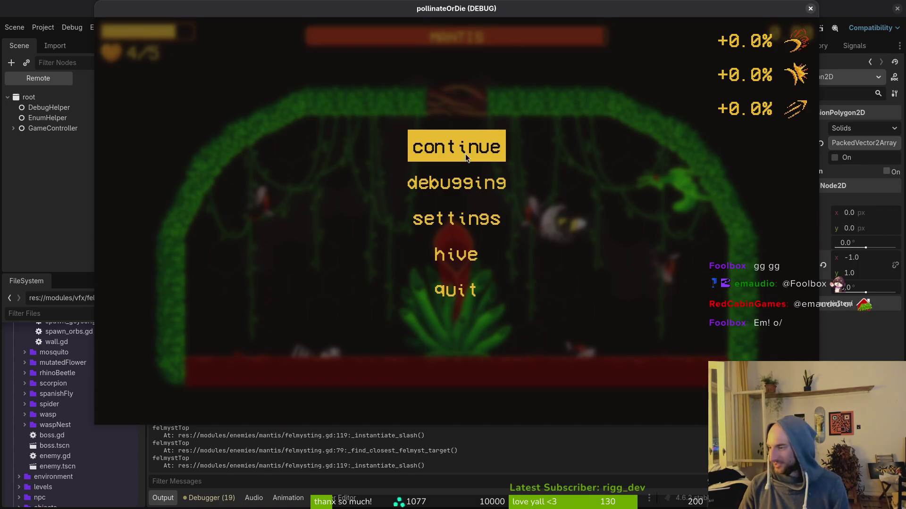
key("alt+Tab")
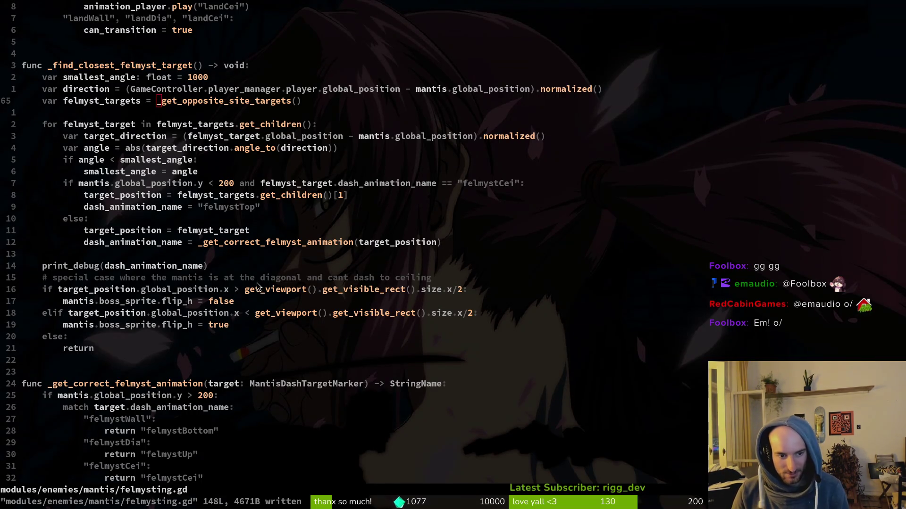
- Resume the game, reload the mantis arena, pause it, then switch to the felmyst_slash_cei scene in the editor
key("alt+Tab")
key("Escape")
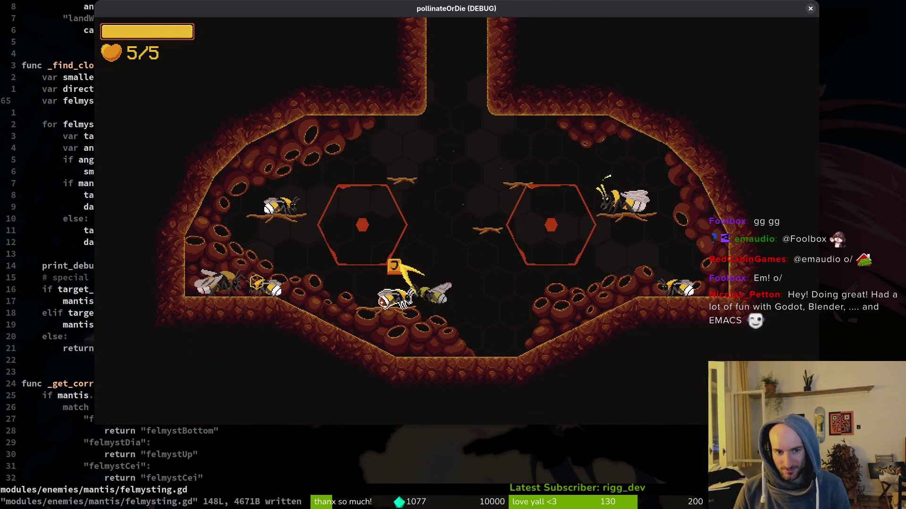
key("Down")
key("Return")
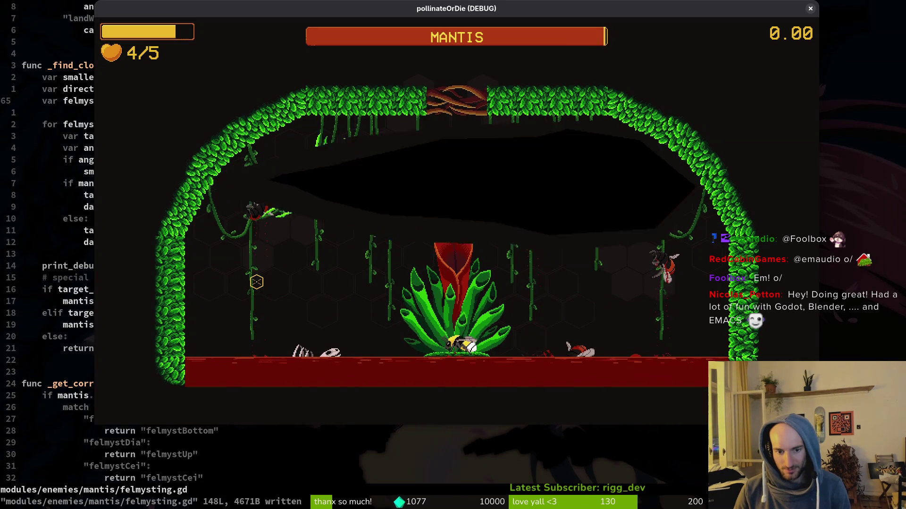
key("Escape")
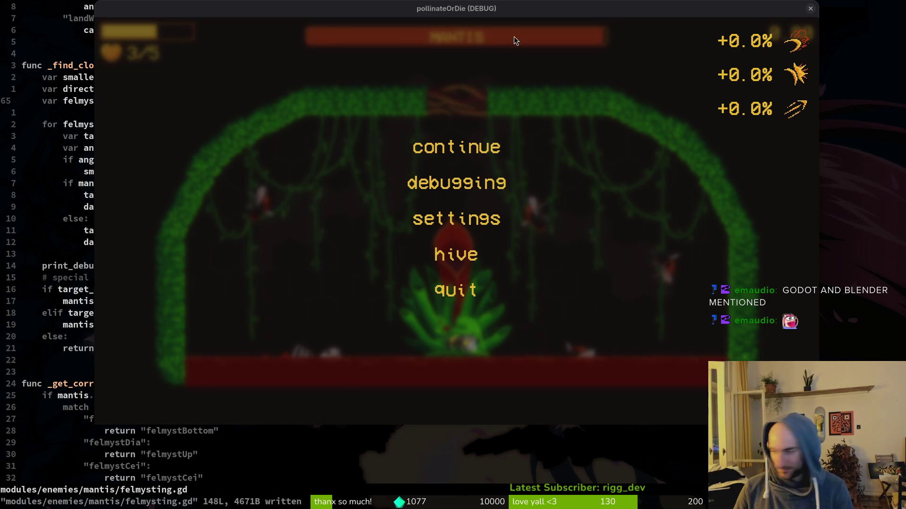
key("alt+Tab")
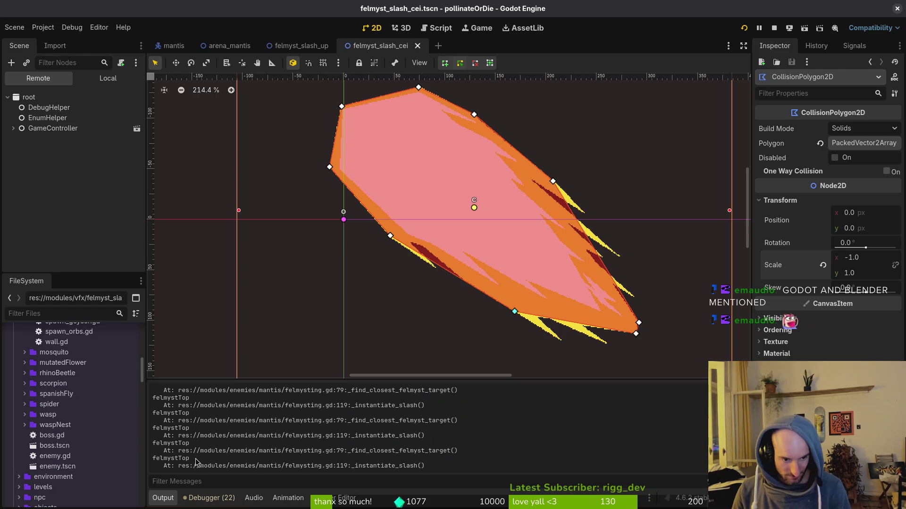
- Switch from the Godot editor to felmysting.gd in Neovim
key("alt+Tab")
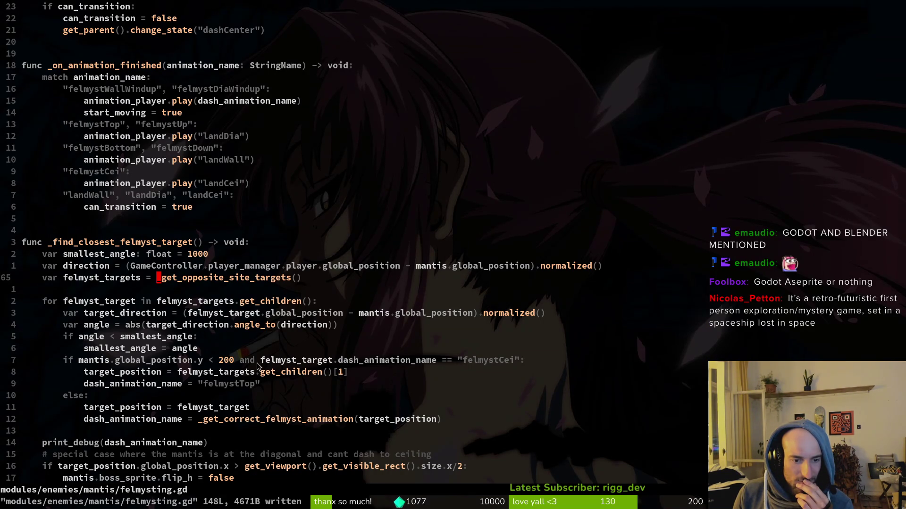
- Inspect the line 72 felmystCei check, print_debug line and felmystTop if/else, then bring up the Steam page
left_click(480, 361)
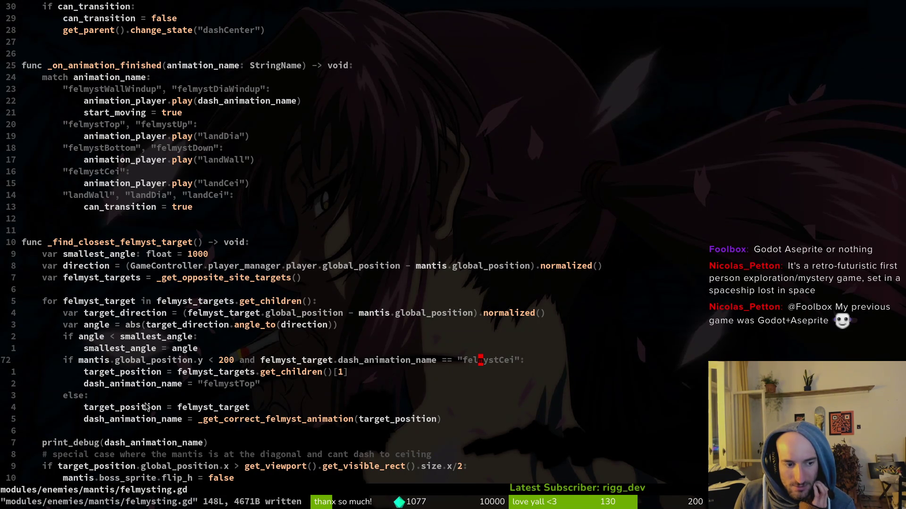
left_click(134, 442)
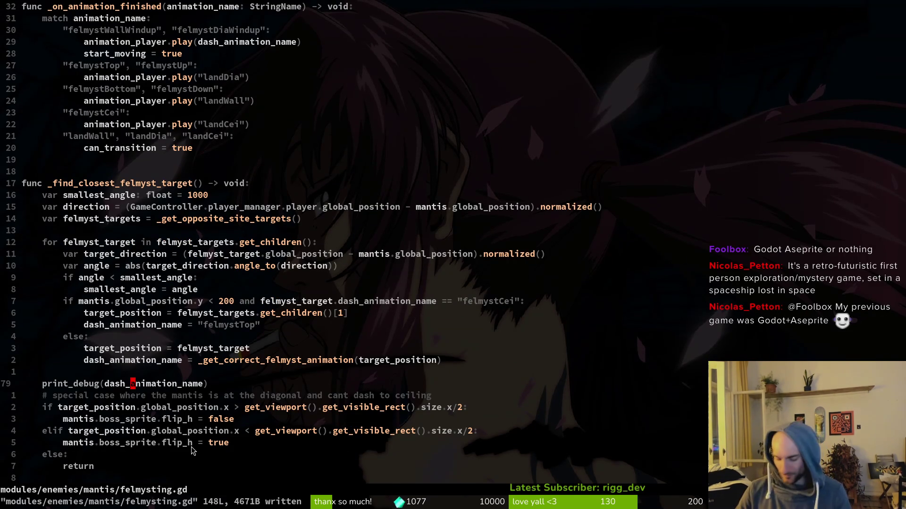
key("V")
key("y")
key("k")
key("k")
key("k")
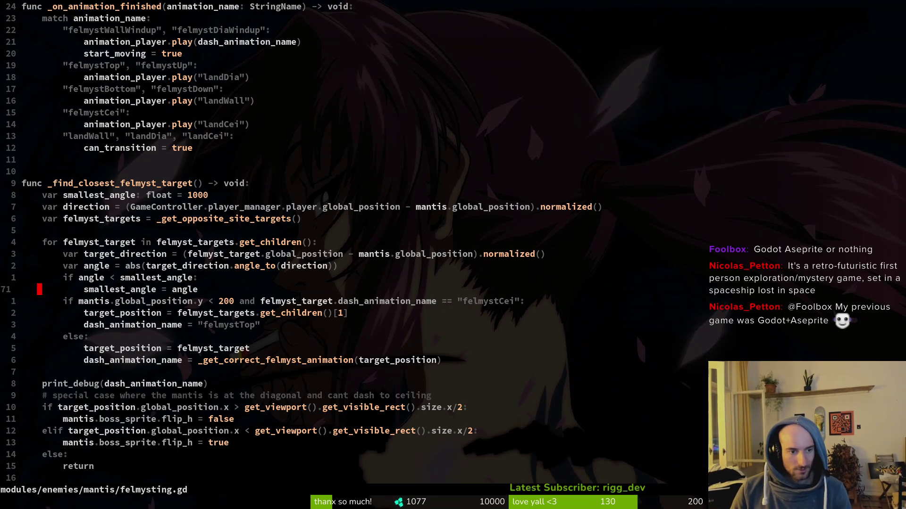
key("j")
key("j")
key("j")
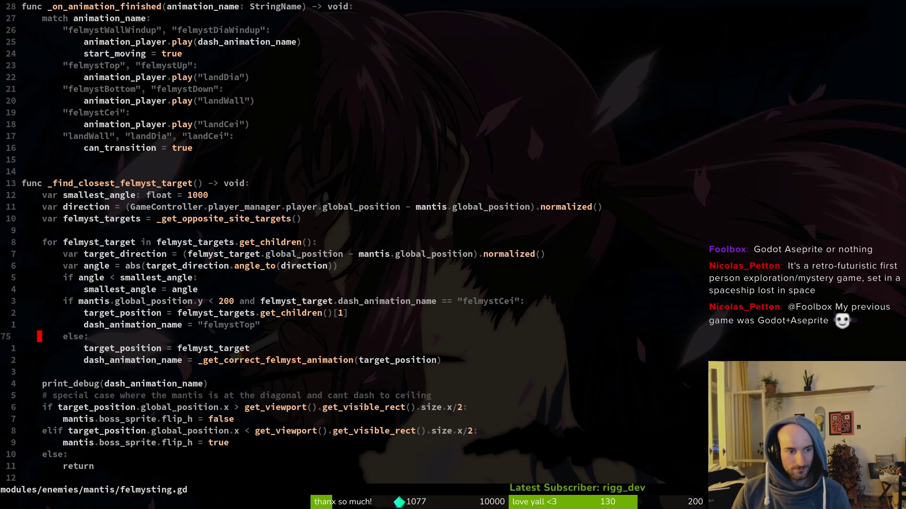
key("k")
key("k")
key("k")
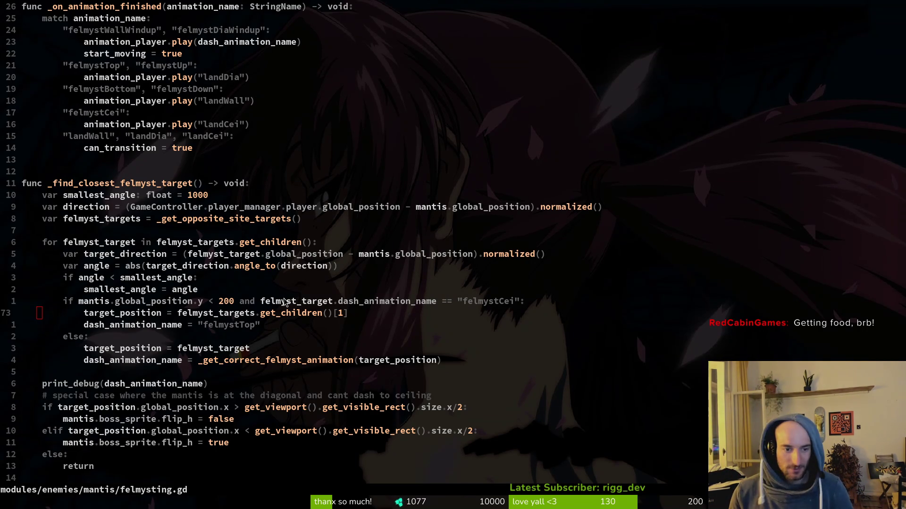
left_click(259, 329)
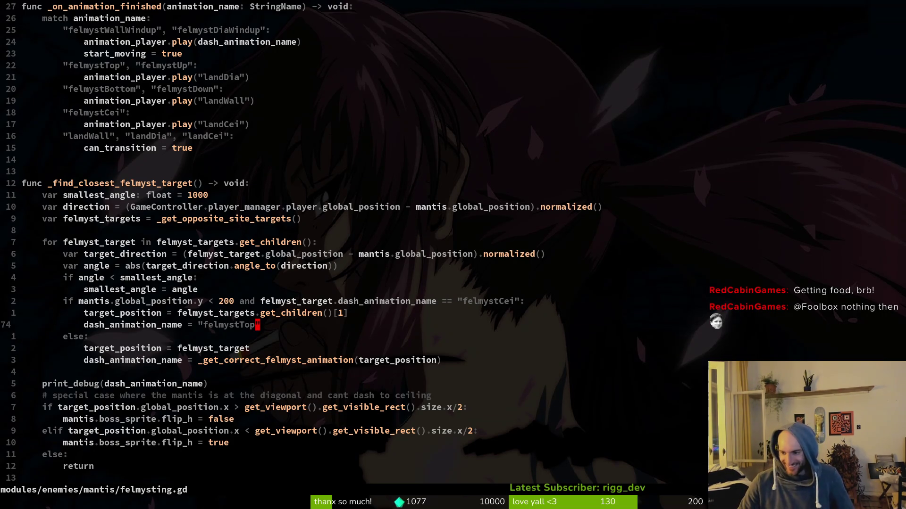
key("j")
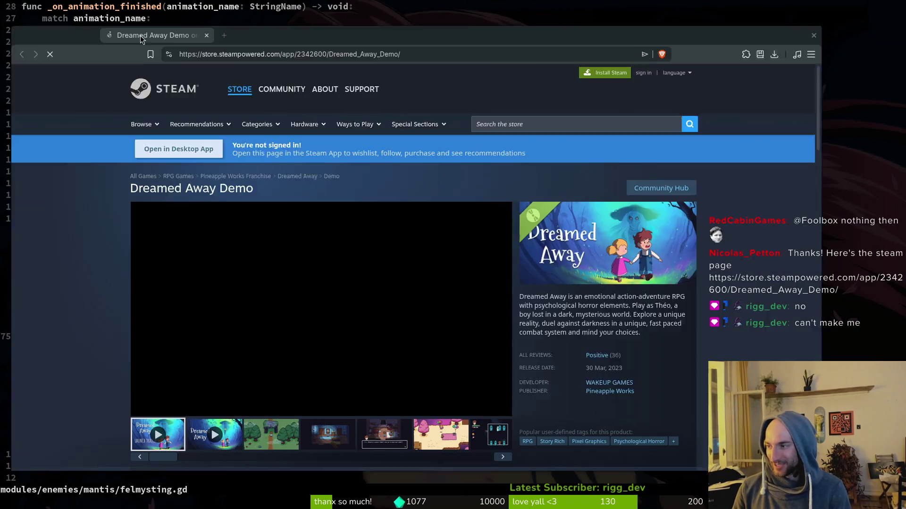
left_click_drag(140, 35, 206, 30)
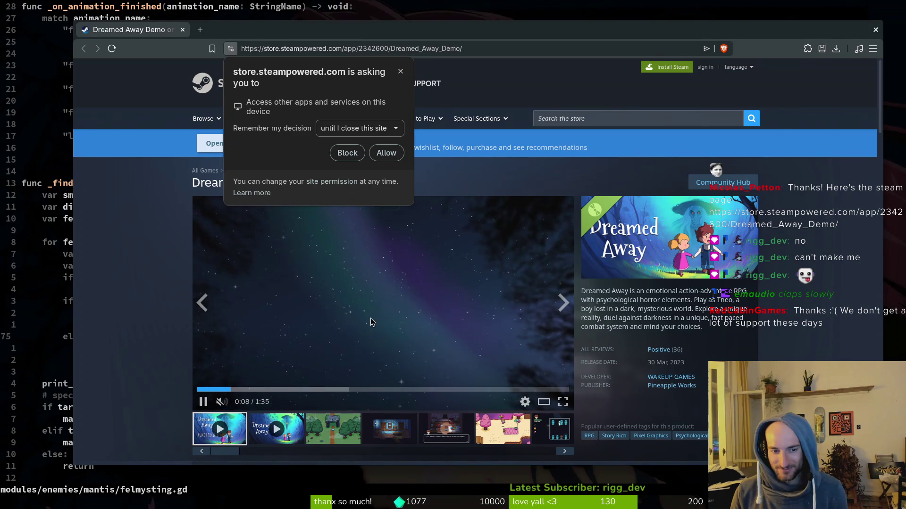
- Dismiss the site-permission popup on the Demo page and open the full Dreamed Away game page
scroll(174, 363, "down", 3)
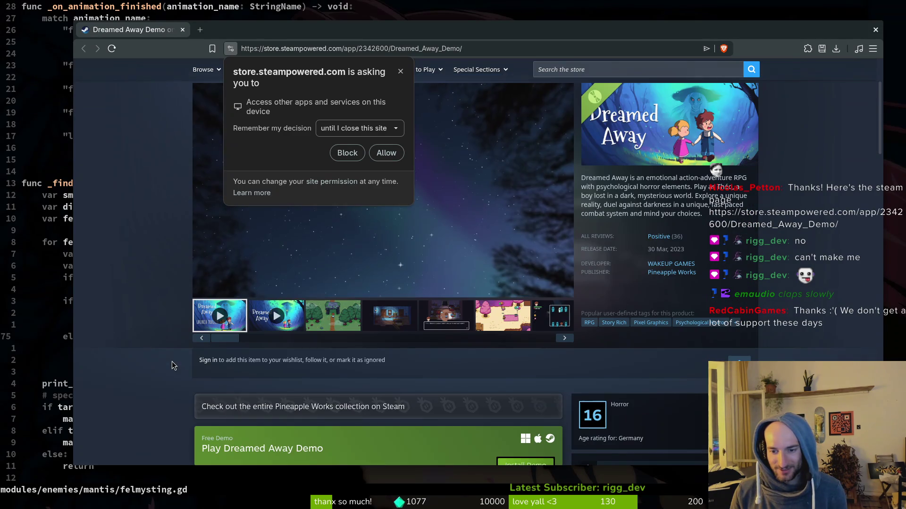
scroll(157, 331, "down", 3)
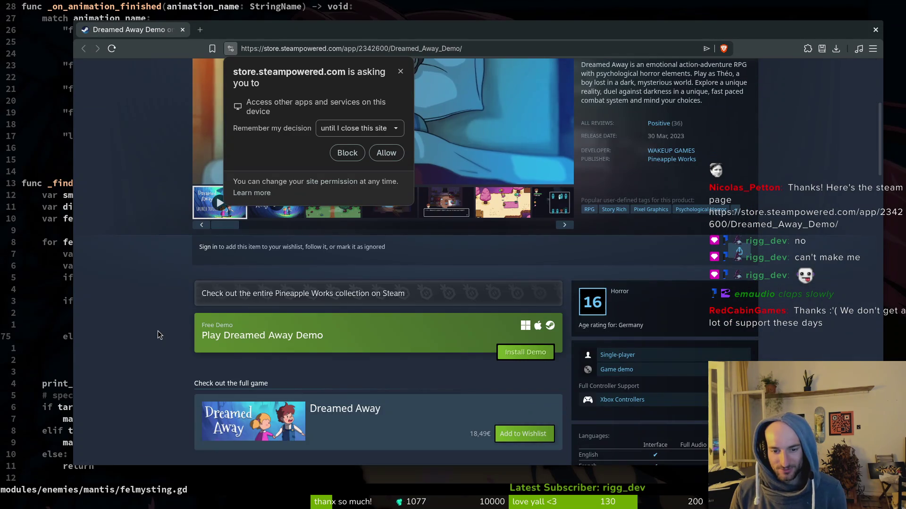
scroll(158, 330, "up", 6)
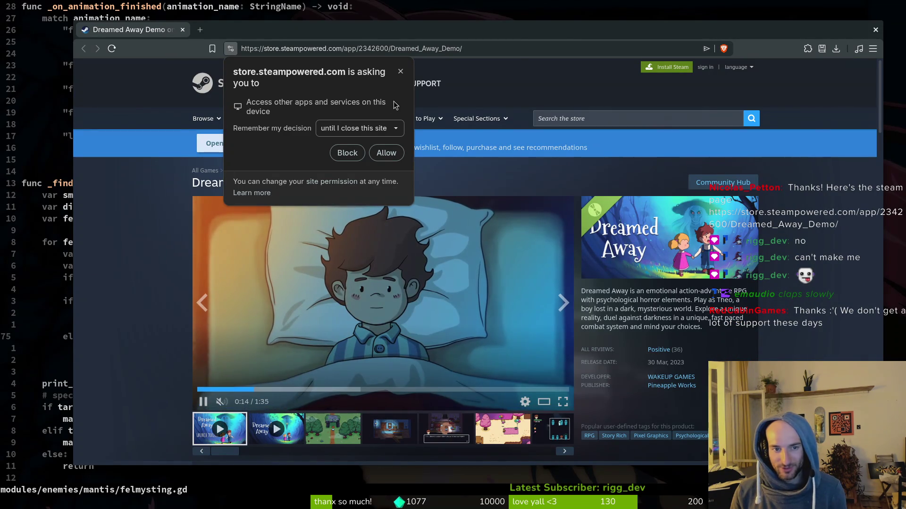
left_click(400, 72)
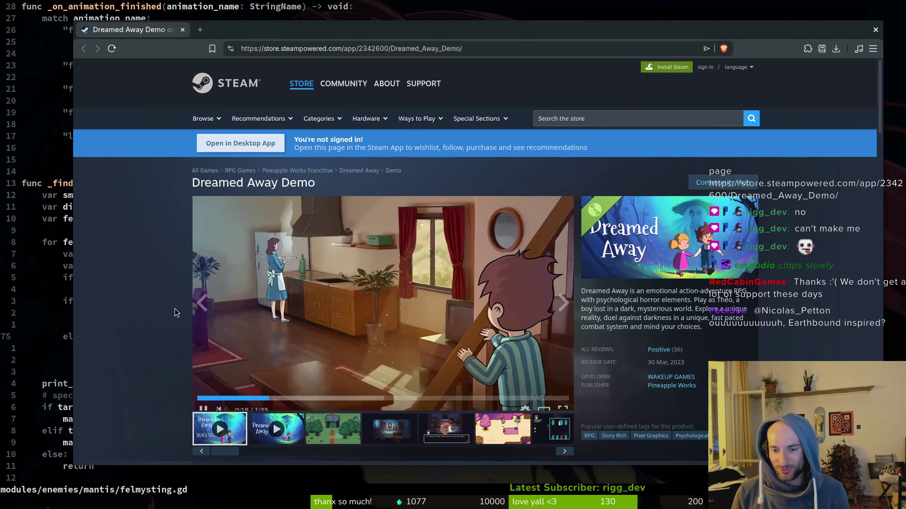
scroll(189, 326, "down", 6)
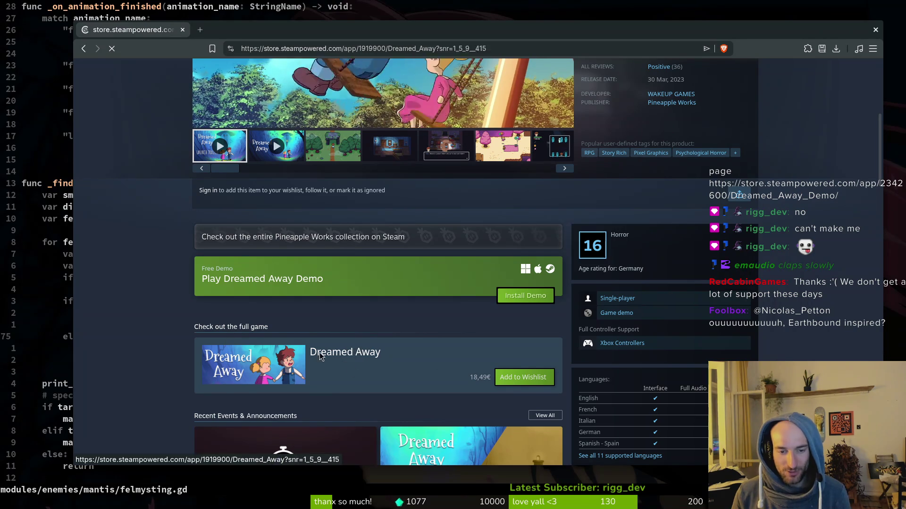
left_click(344, 353)
- Expand READ MORE under About This Game and read down to the system requirements (2 GB RAM)
scroll(703, 313, "down", 2)
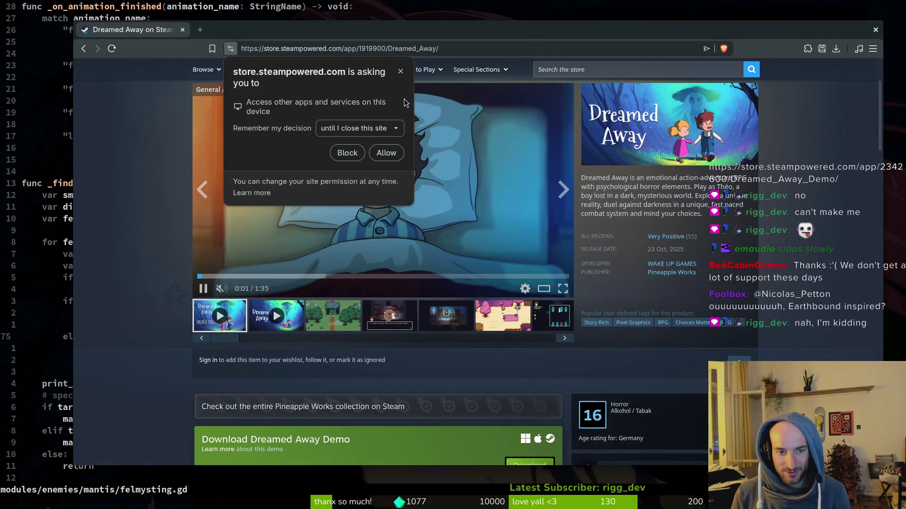
left_click(142, 231)
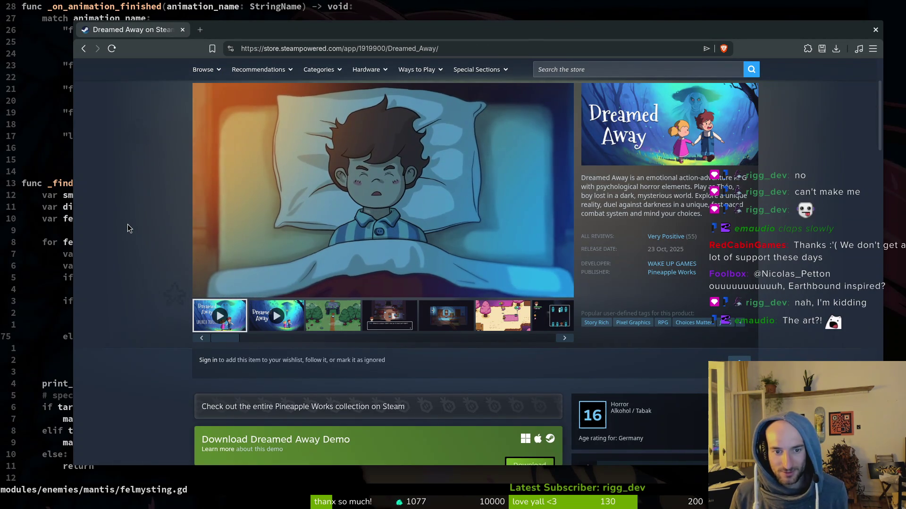
scroll(126, 225, "down", 2)
scroll(124, 234, "down", 3)
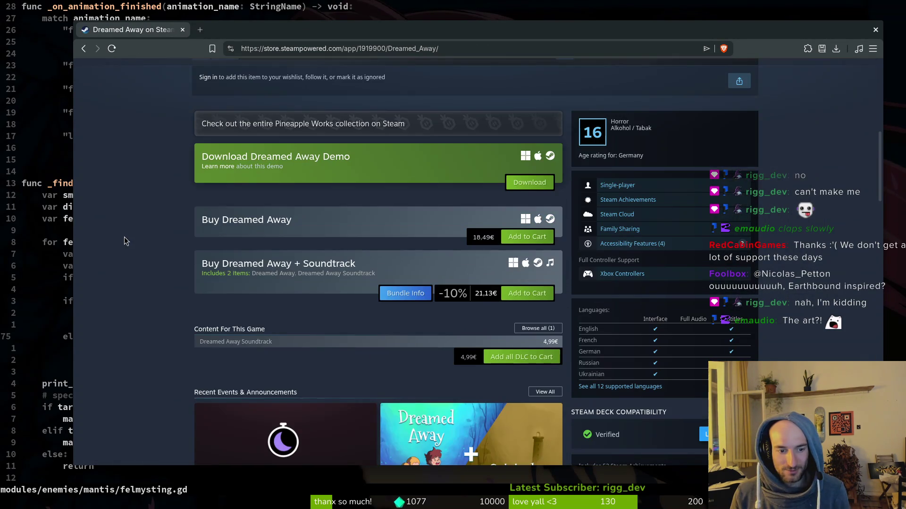
scroll(123, 238, "down", 4)
scroll(122, 244, "down", 3)
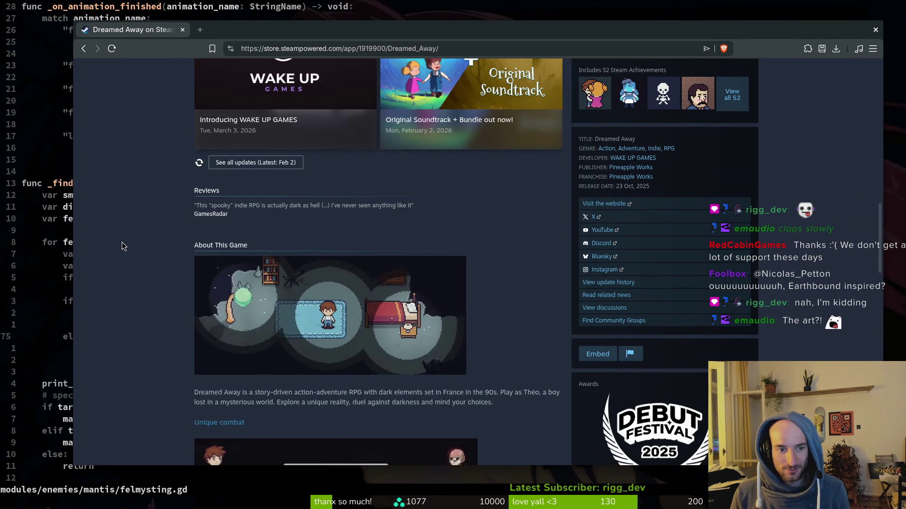
scroll(122, 243, "down", 3)
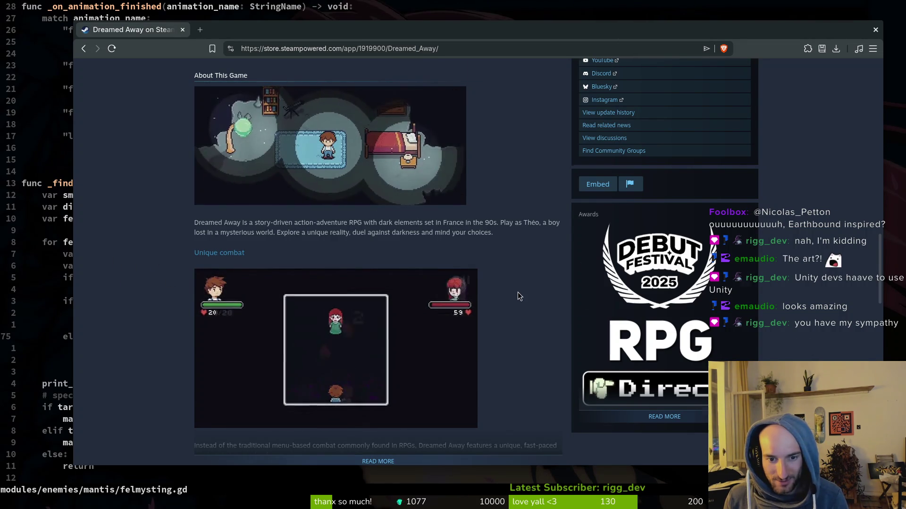
scroll(519, 293, "down", 5)
left_click(378, 235)
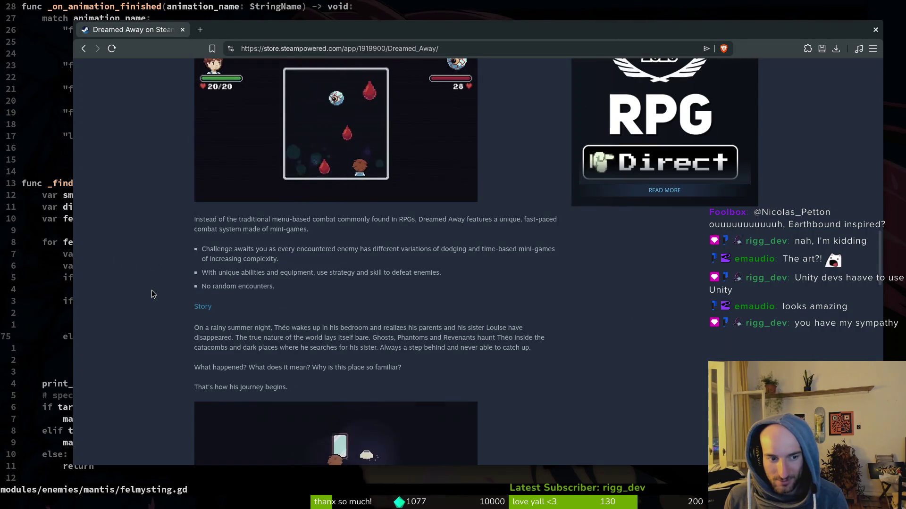
scroll(163, 282, "down", 5)
scroll(163, 281, "down", 5)
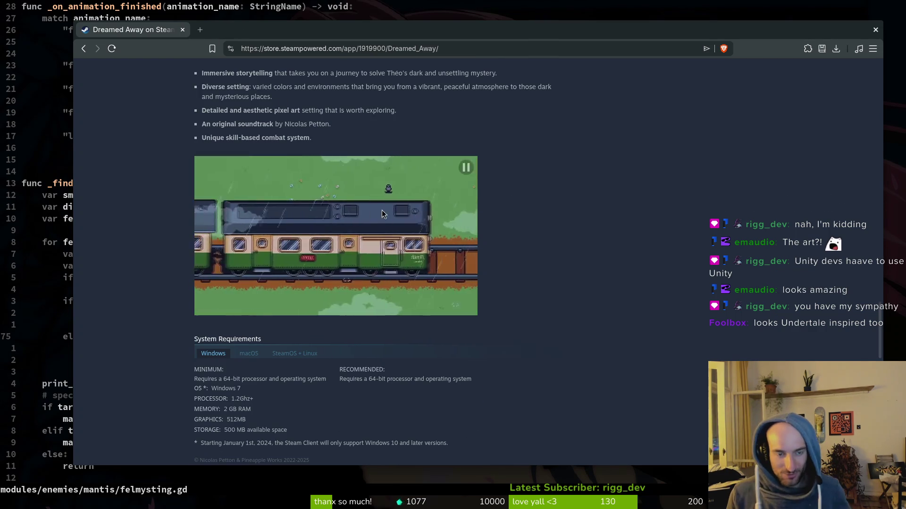
scroll(399, 173, "up", 15)
- Search 'earthbound' on Brave Search in a new browser tab
type("earth")
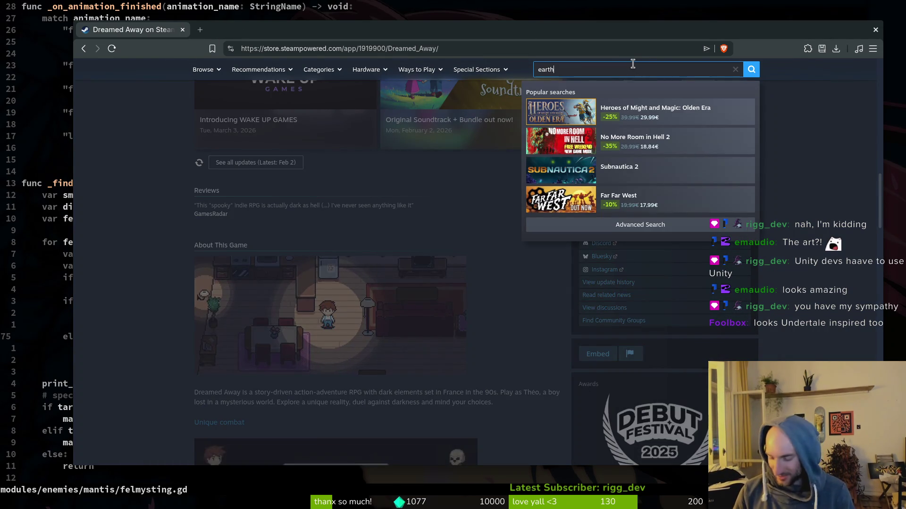
type("bound")
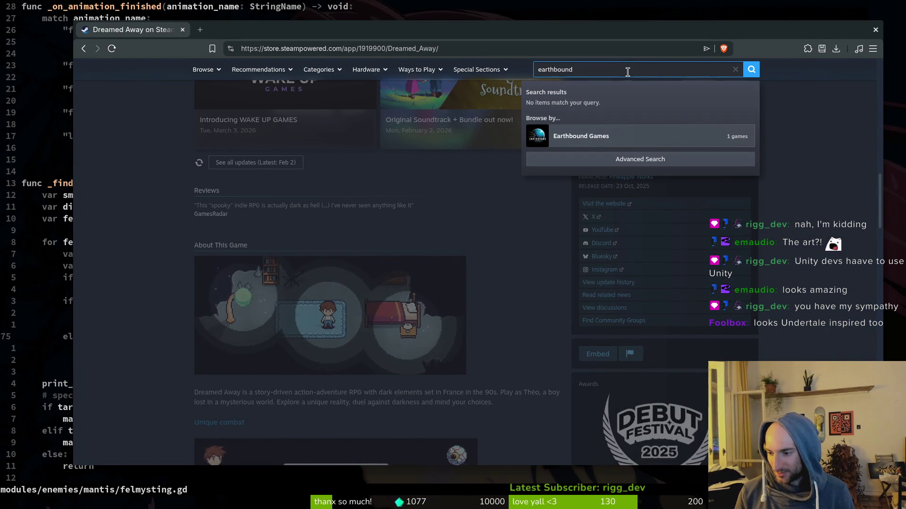
double_click(627, 72)
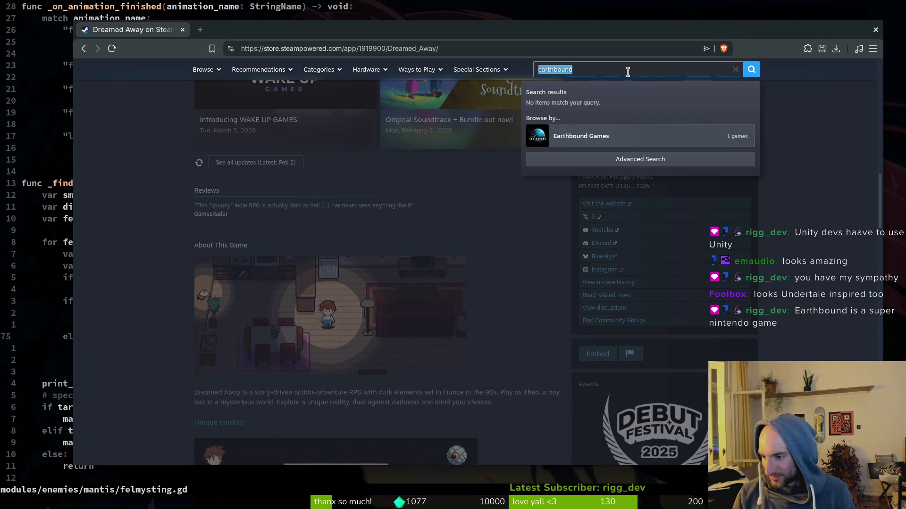
key("ctrl+t")
type("earthbound")
key("Return")
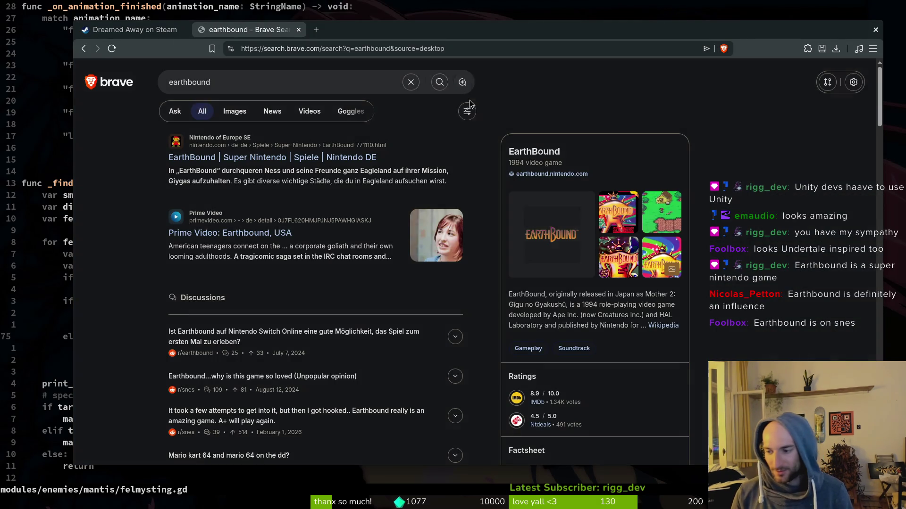
- Browse EarthBound image results, enlarge a gameplay screenshot, then return to the Dreamed Away store tab
left_click(666, 222)
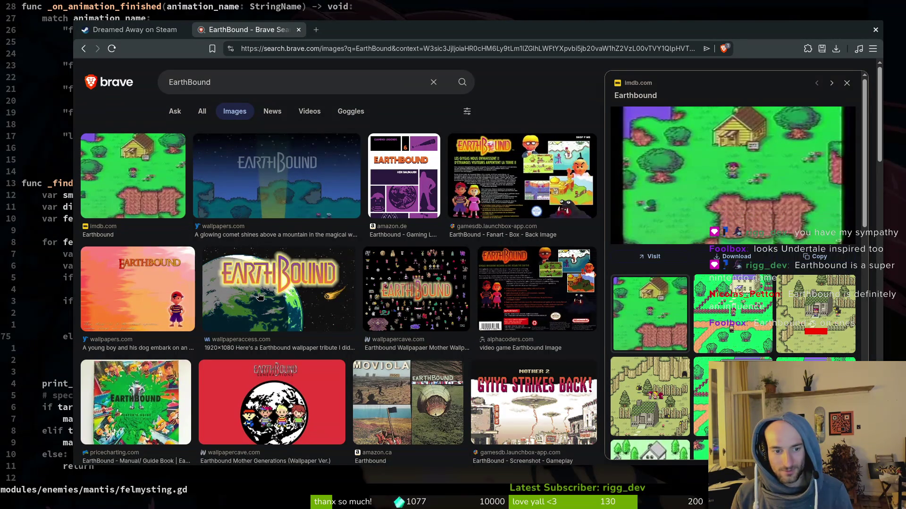
scroll(390, 302, "down", 5)
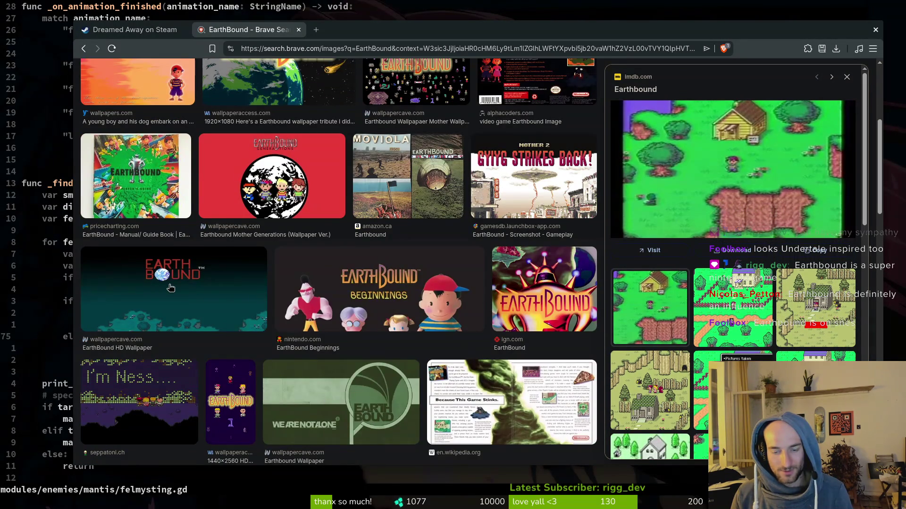
scroll(161, 287, "up", 5)
left_click(650, 405)
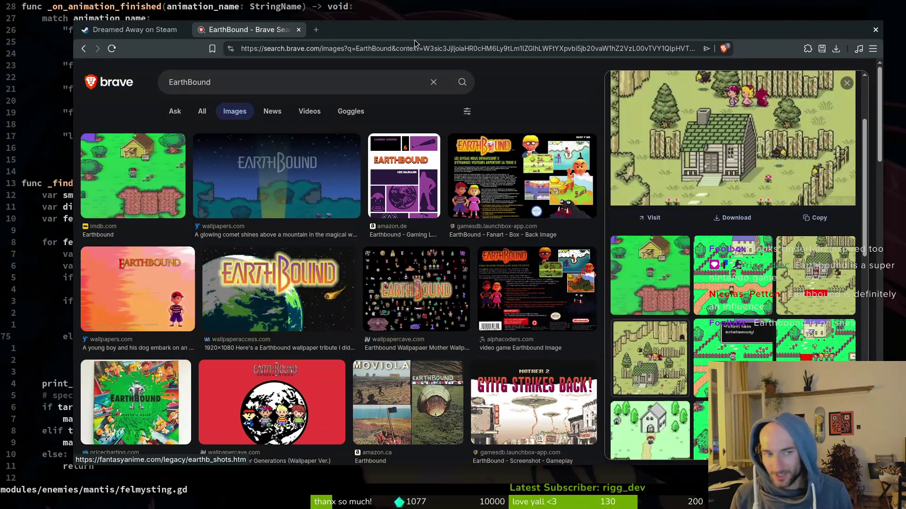
left_click(157, 33)
scroll(466, 274, "up", 15)
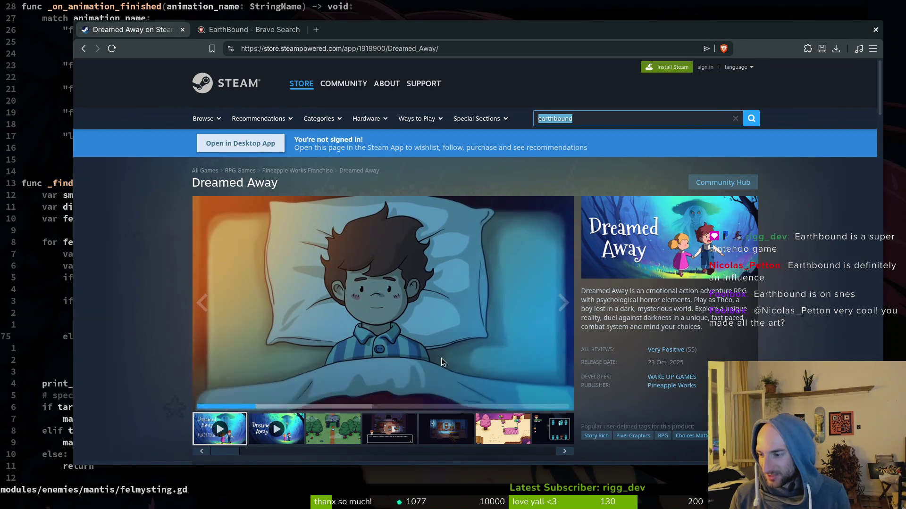
- Scroll to Dreamed Away's media gallery and step through the first screenshots, reaching the ghost battle
scroll(746, 327, "down", 5)
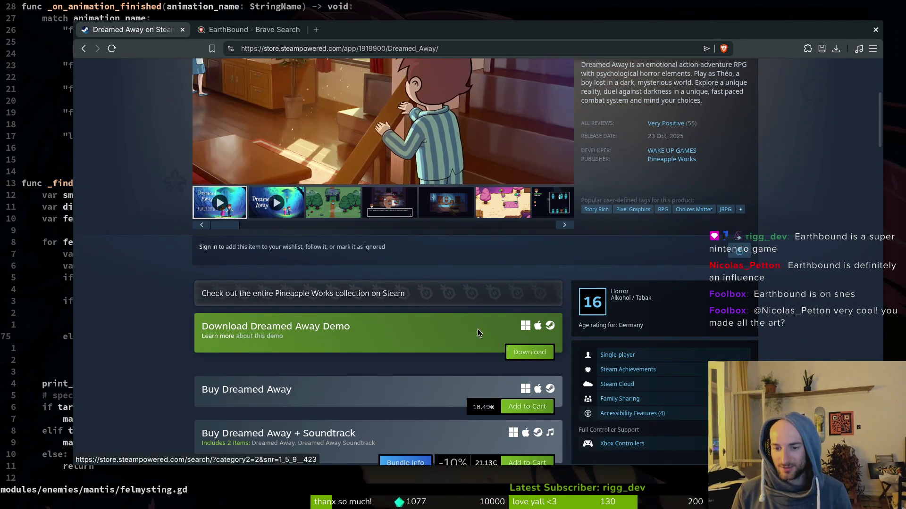
scroll(403, 353, "down", 5)
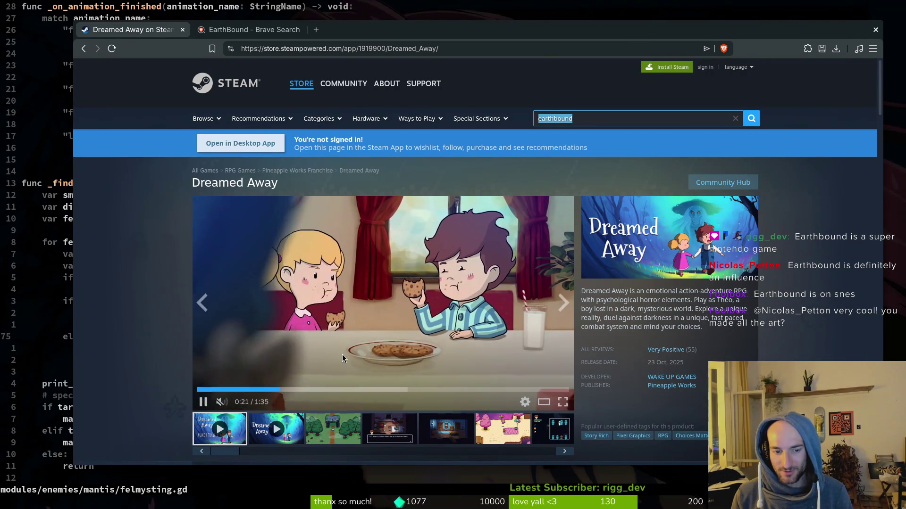
left_click(333, 430)
left_click(410, 435)
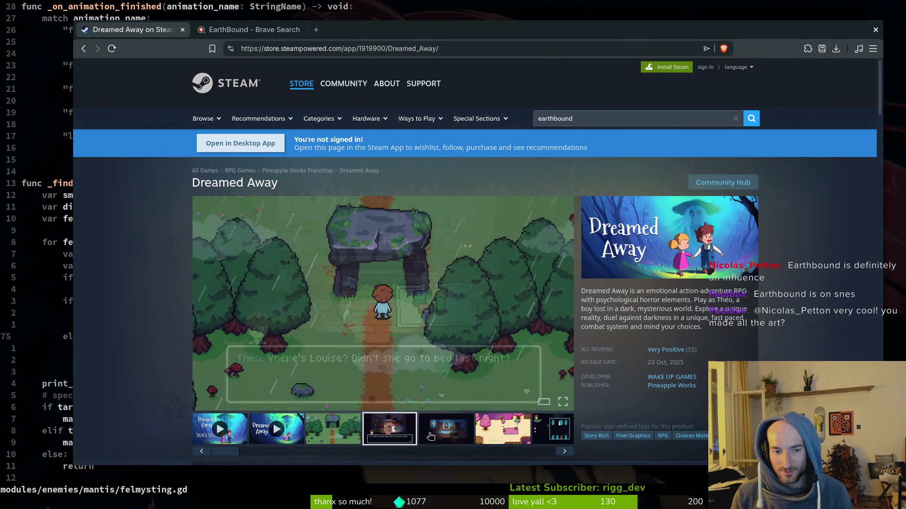
left_click(448, 431)
left_click(497, 430)
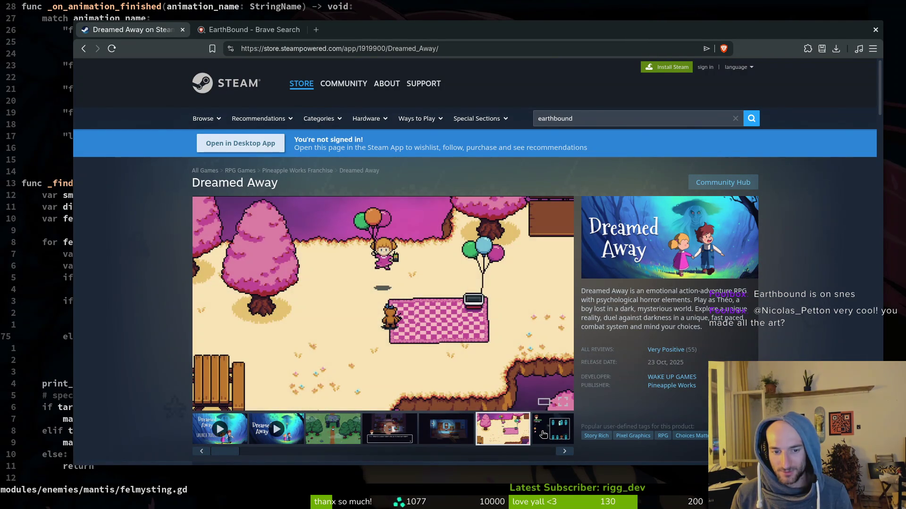
left_click(543, 432)
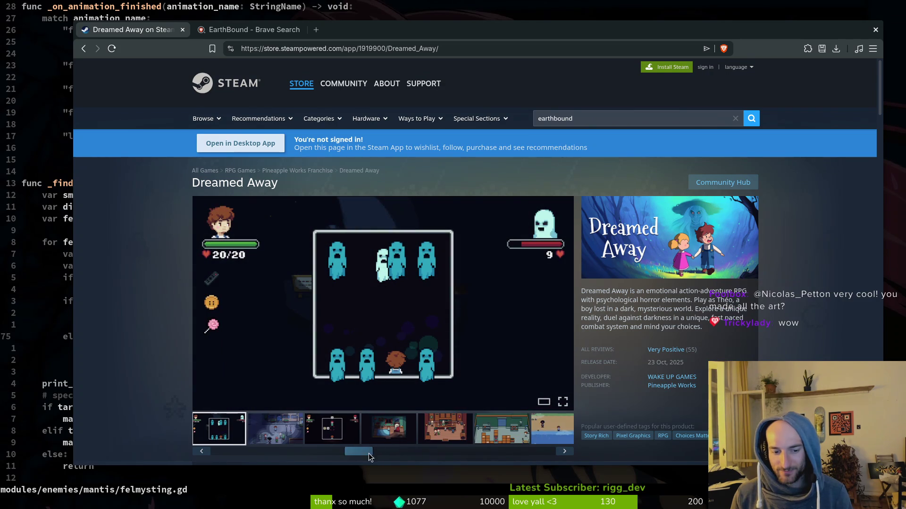
- View the beach, dark hallway and rainy dock screenshots, then hide the browser to return to the code
left_click(469, 451)
left_click(293, 429)
left_click(340, 426)
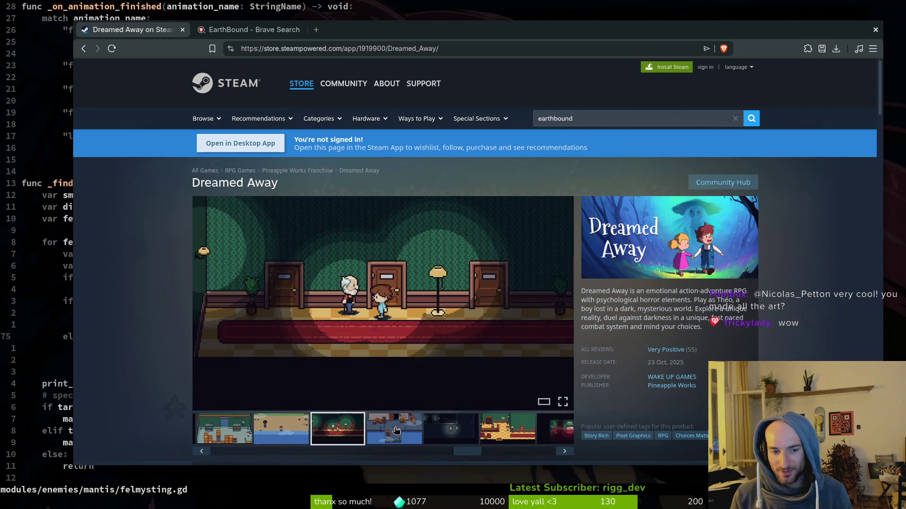
left_click(394, 429)
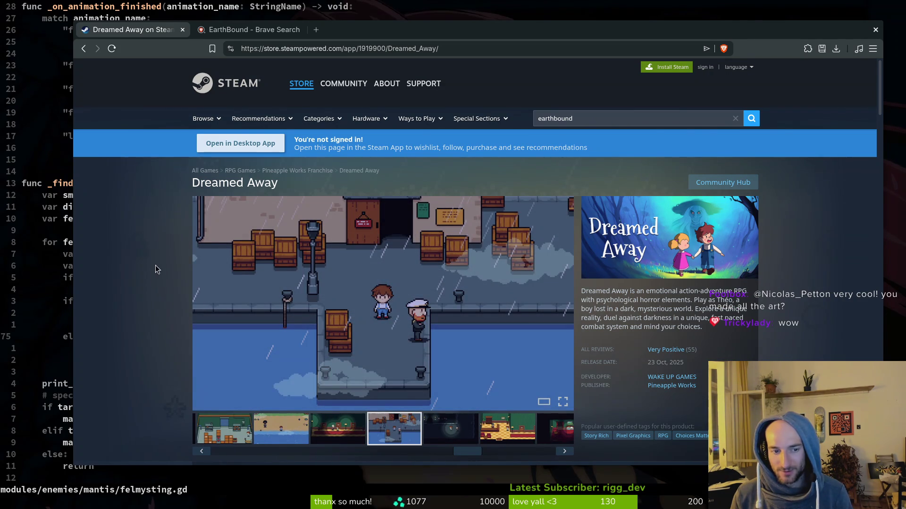
left_click(239, 30)
key("super+b")
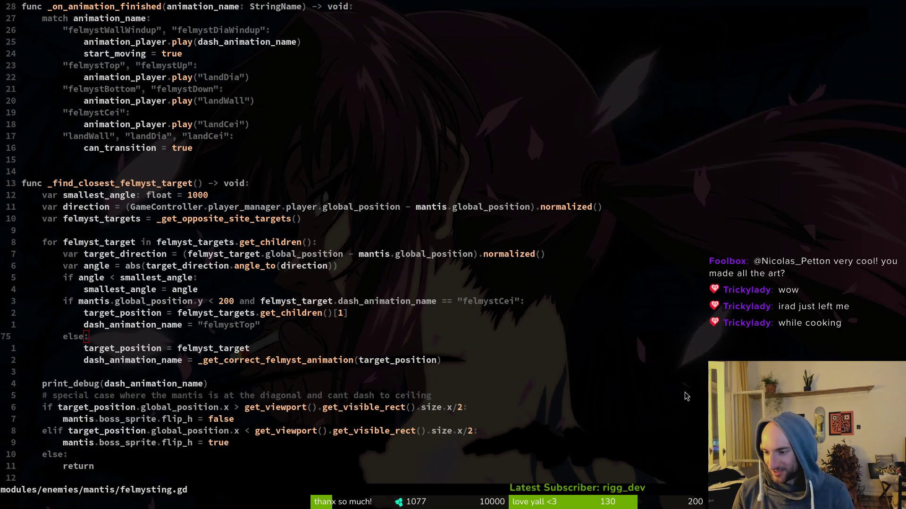
- Save felmysting.gd and move to the ceiling-case if line, selecting it linewise
left_click(176, 338)
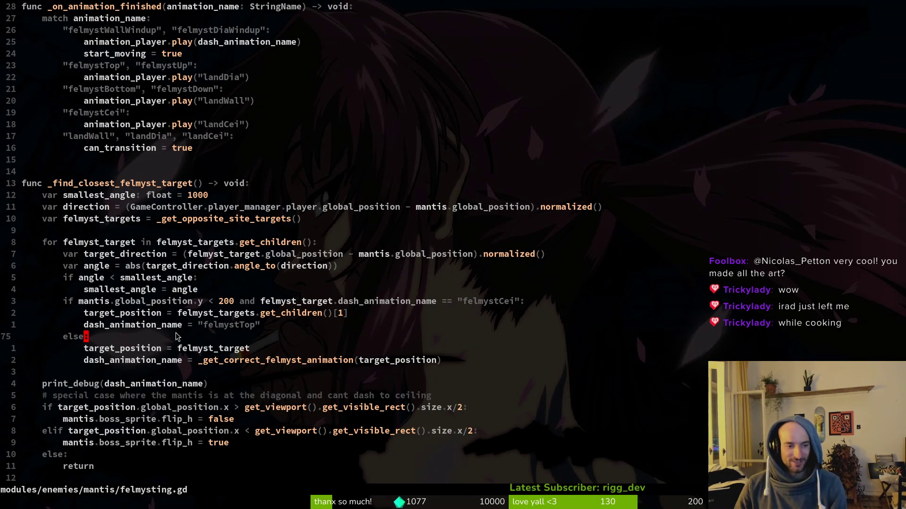
type(":w")
key("Return")
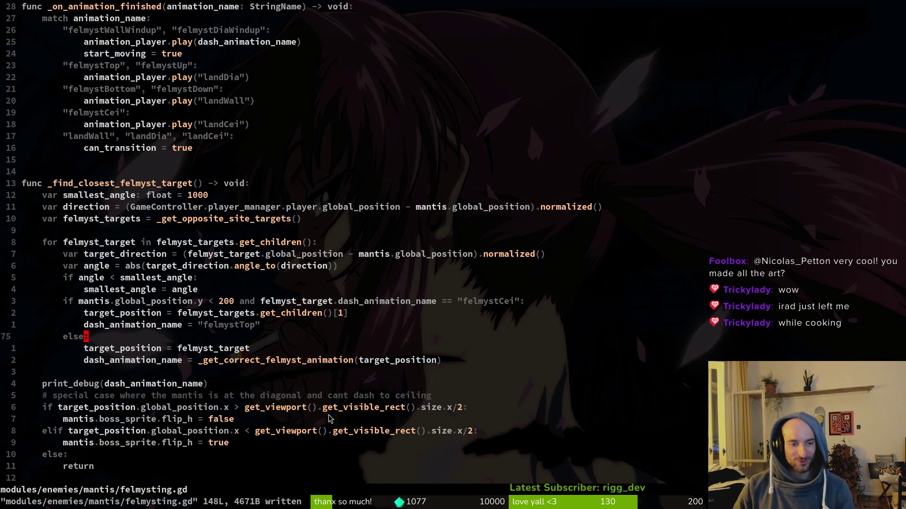
key("j")
key("k")
key("k")
key("k")
key("j")
key("j")
key("j")
key("k")
key("k")
key("k")
key("k")
key("k")
key("j")
key("j")
key("j")
key("j")
key("k")
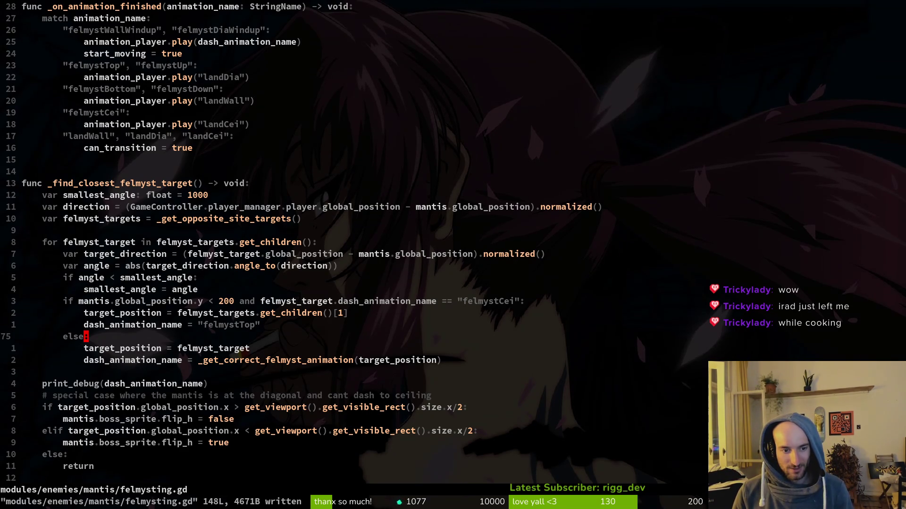
key("k")
key("k")
key("k")
key("shift+v")
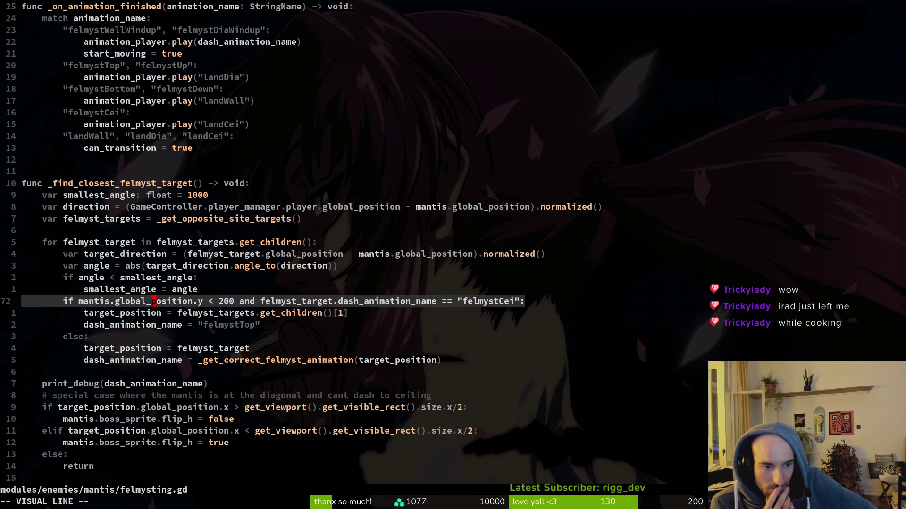
- Add print_debug(target_position.dash_animation_name) on a new line under the target assignment
key("Escape")
type("jo")
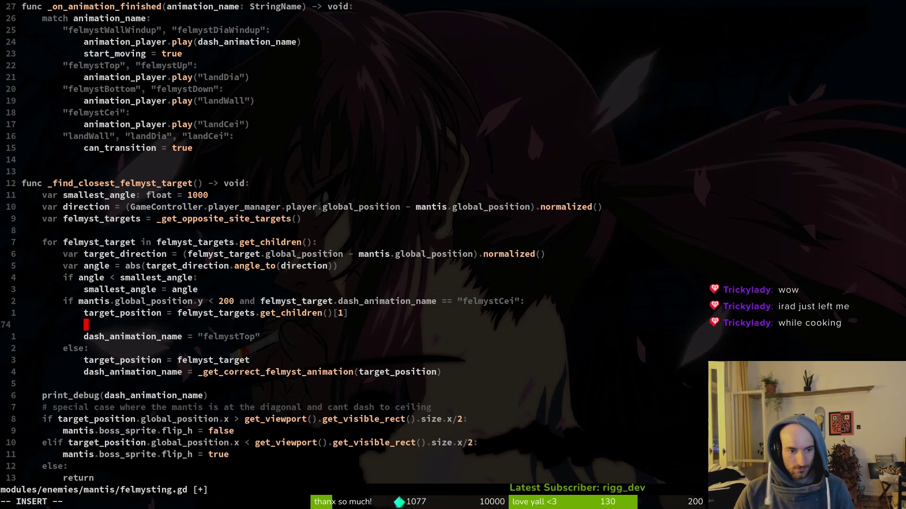
type("target_position.")
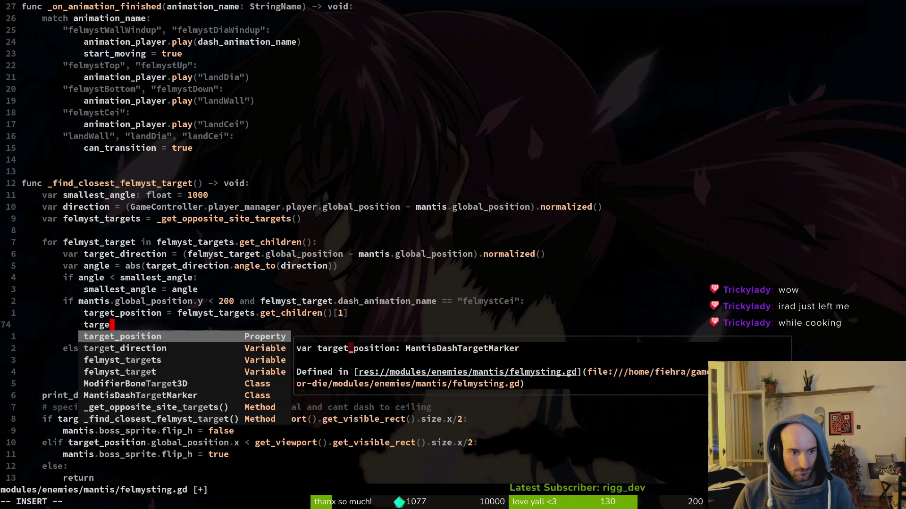
key("Escape")
type("biprd")
key("Return")
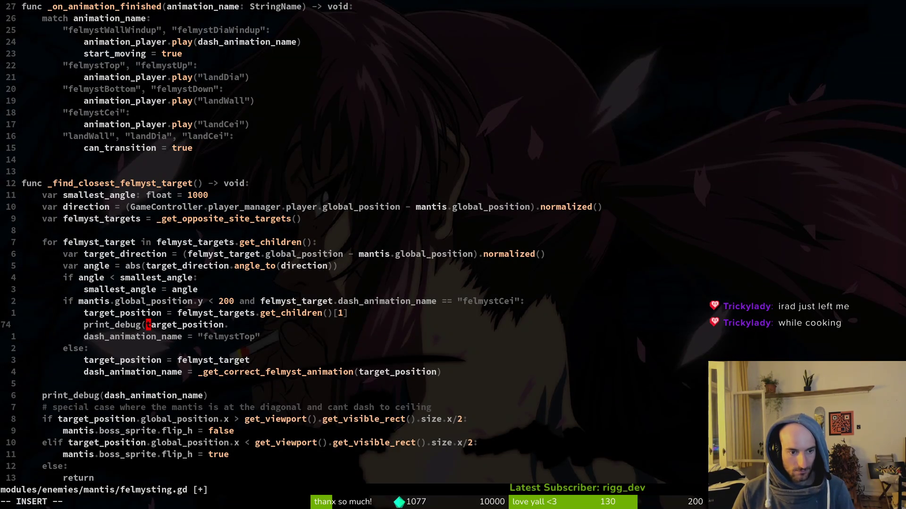
key("End")
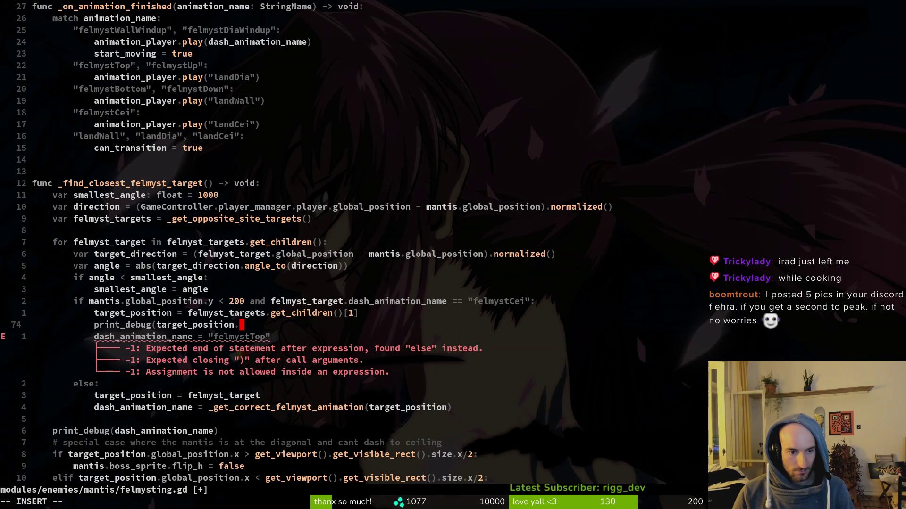
type("as")
key("Return")
type(")")
key("Escape")
- Save felmysting.gd with the new debug line and switch to the Godot editor
type(":w")
key("Return")
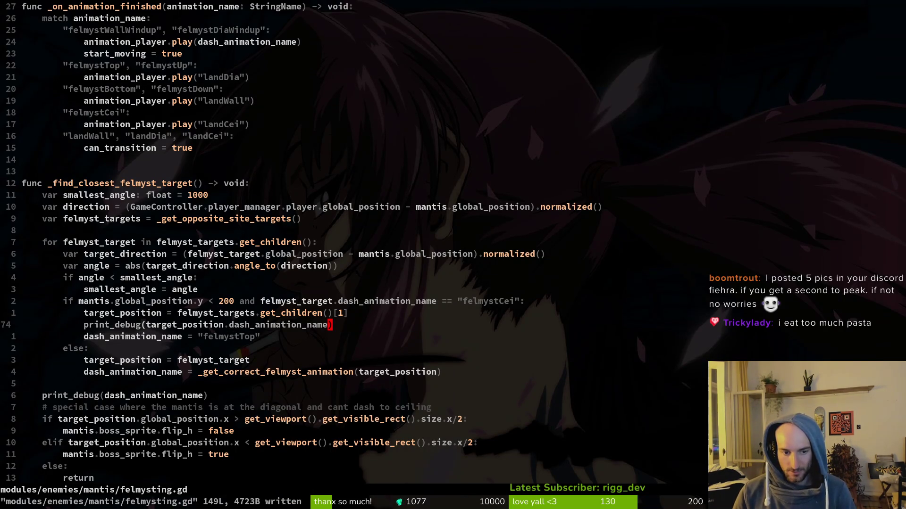
left_click(273, 331)
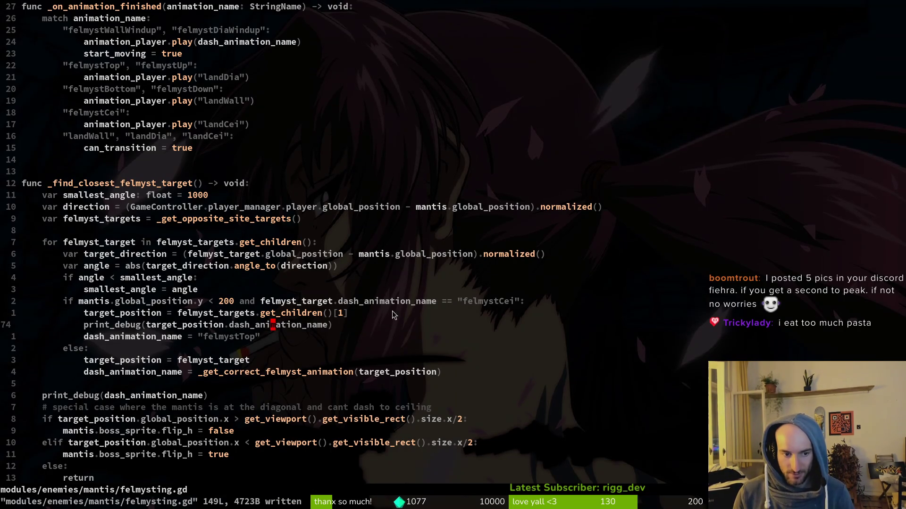
key("alt+Tab")
- Run the game with F5 and enter the mantis boss arena from level select
key("F5")
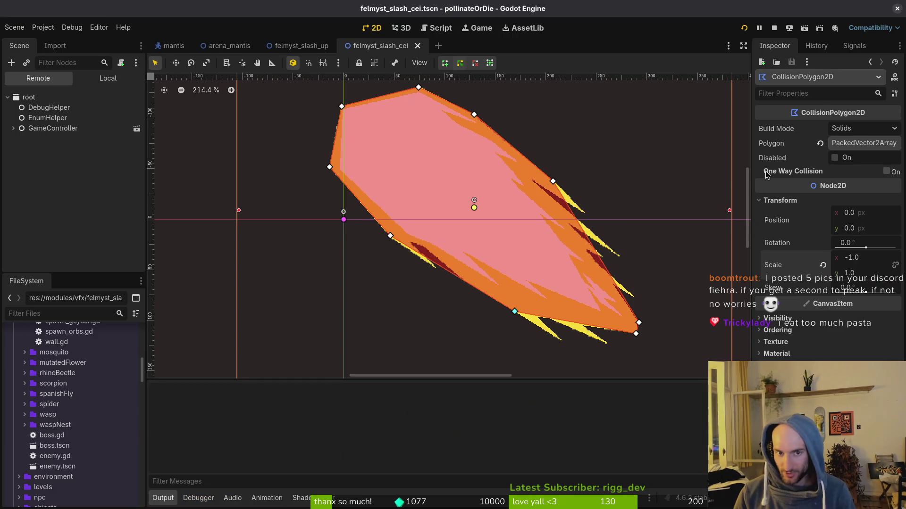
key("Return")
key("Escape")
key("Return")
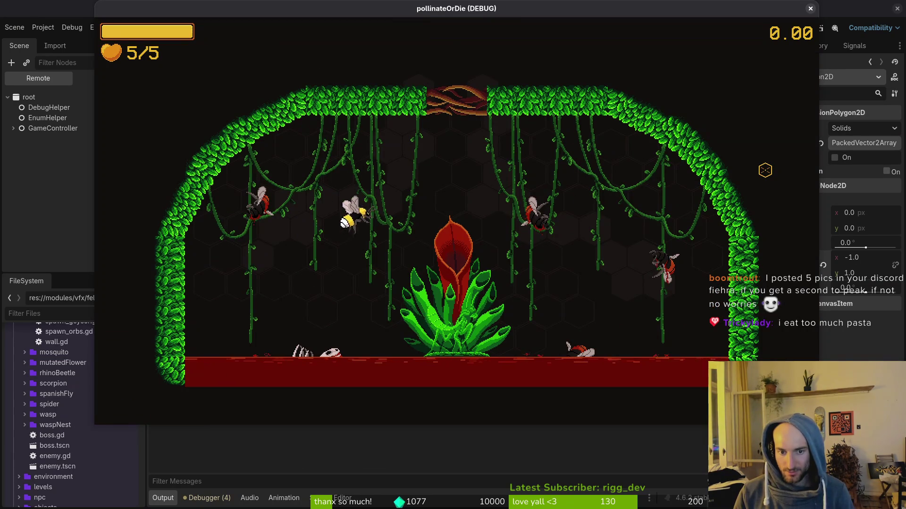
key("space")
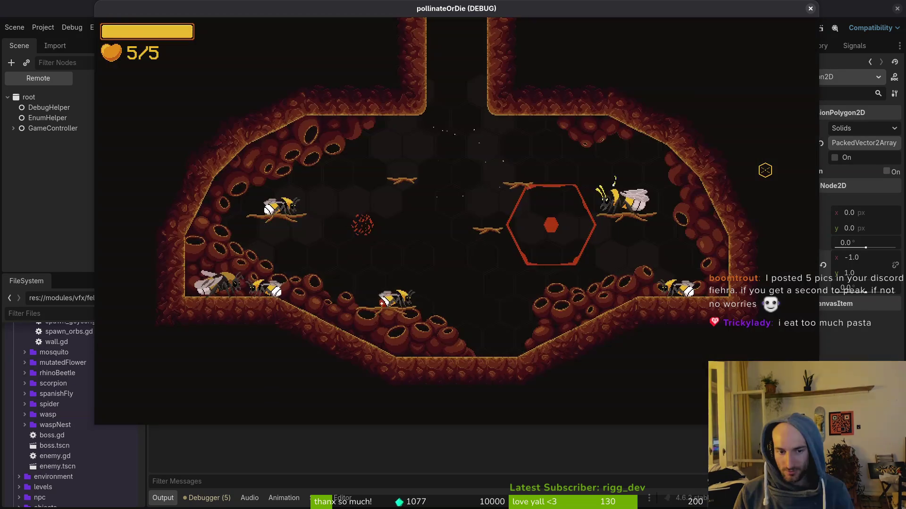
key("Escape")
key("Return")
- Fly the bee left and right to trigger the felmyst prints, then close the game and return to Neovim
key("a")
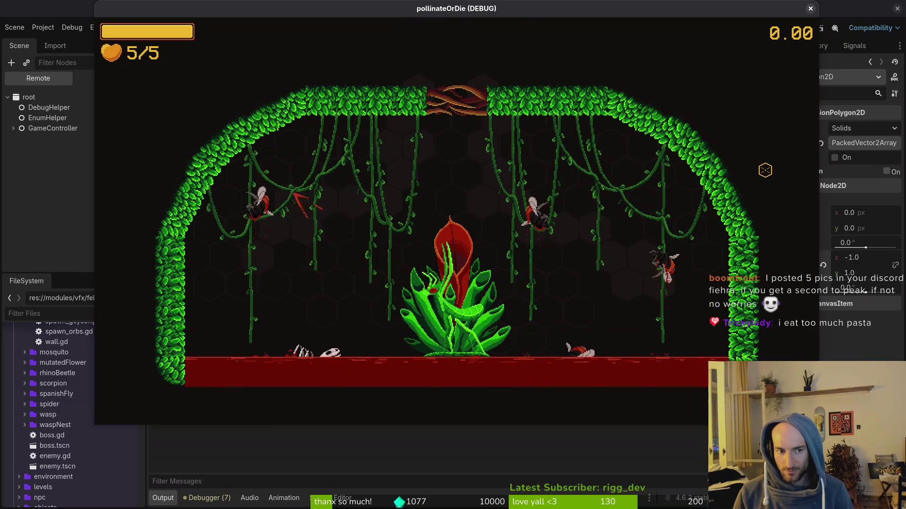
key("d")
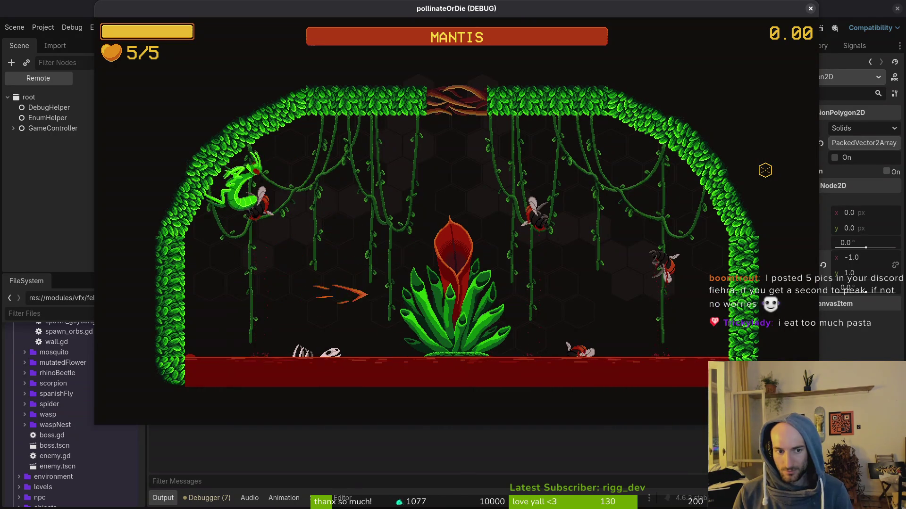
key("Escape")
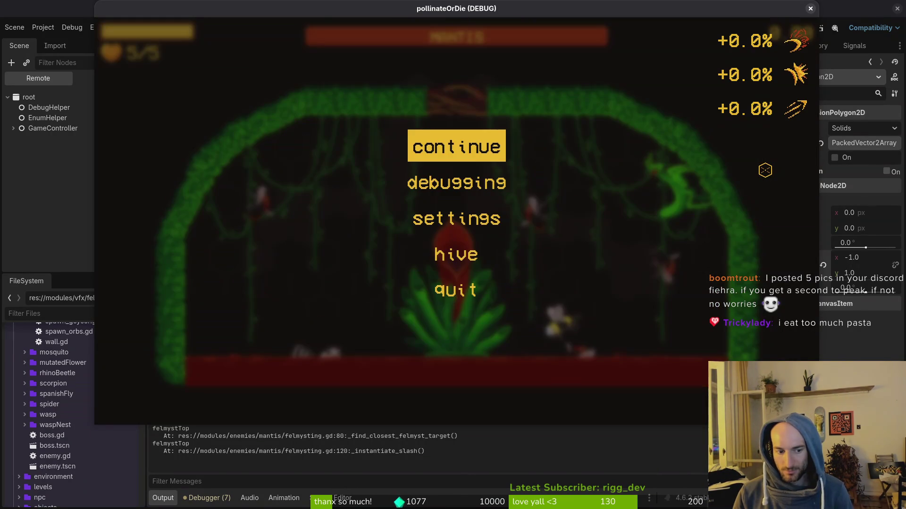
key("F8")
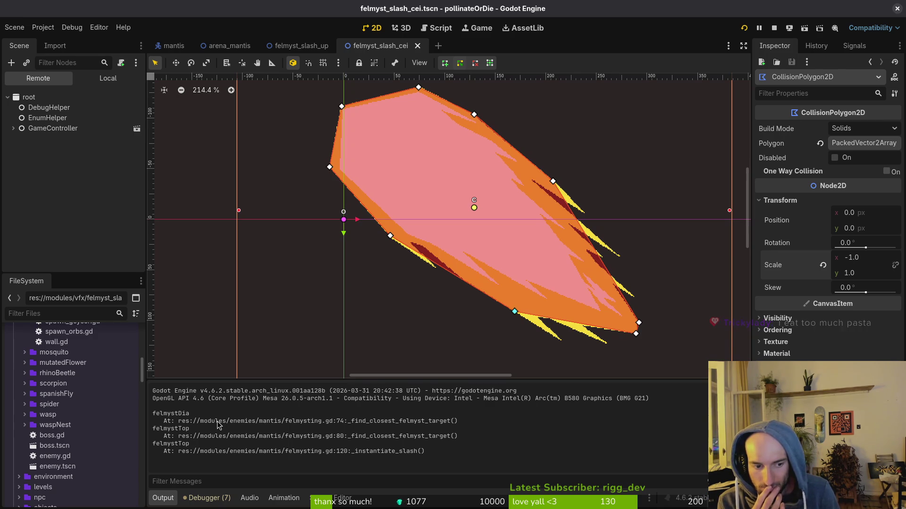
key("alt+Tab")
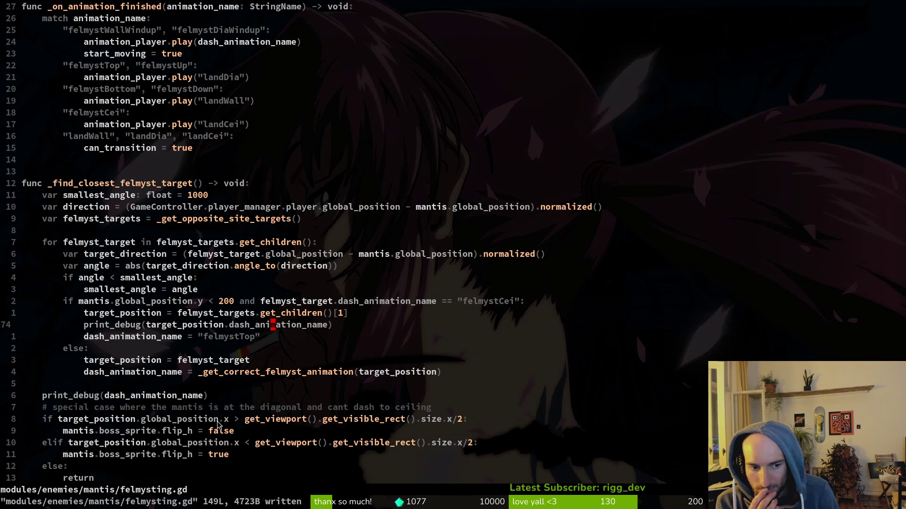
scroll(86, 163, "down", 3)
scroll(86, 163, "down", 3)
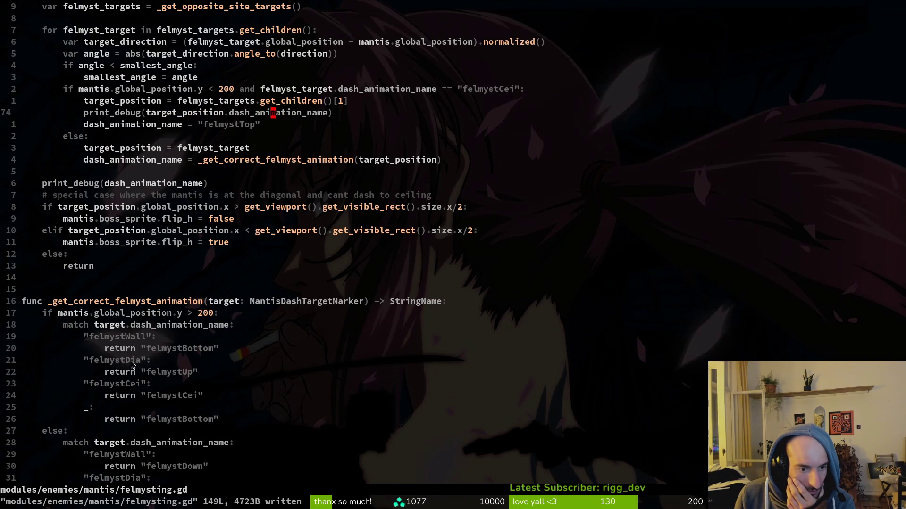
scroll(131, 361, "down", 3)
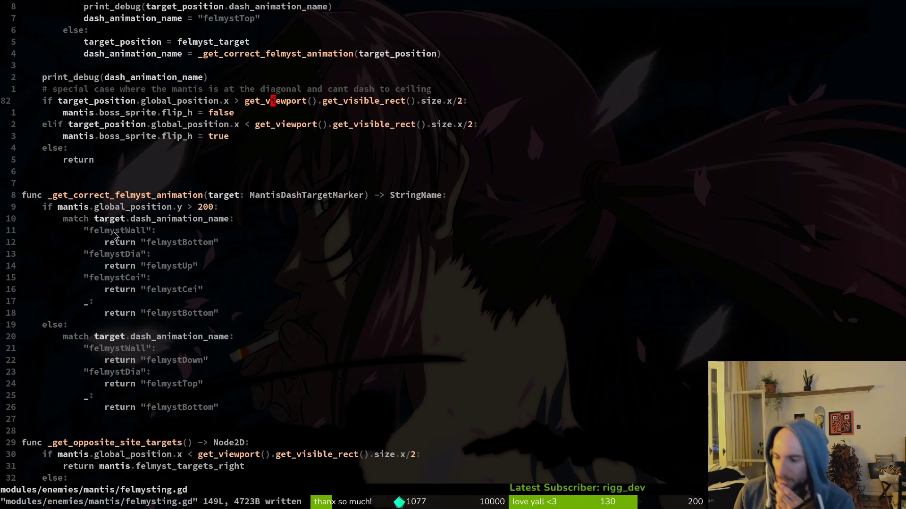
key("super")
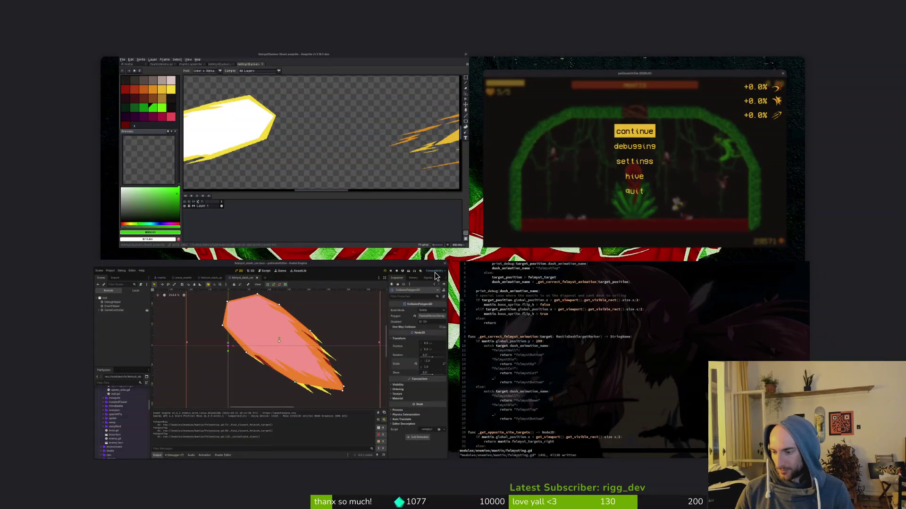
key("super")
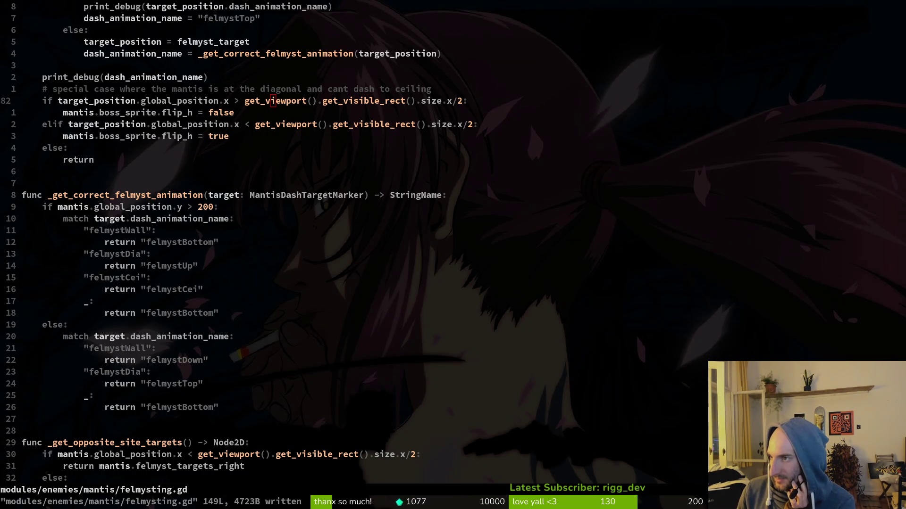
key("alt+Tab")
left_click(523, 326)
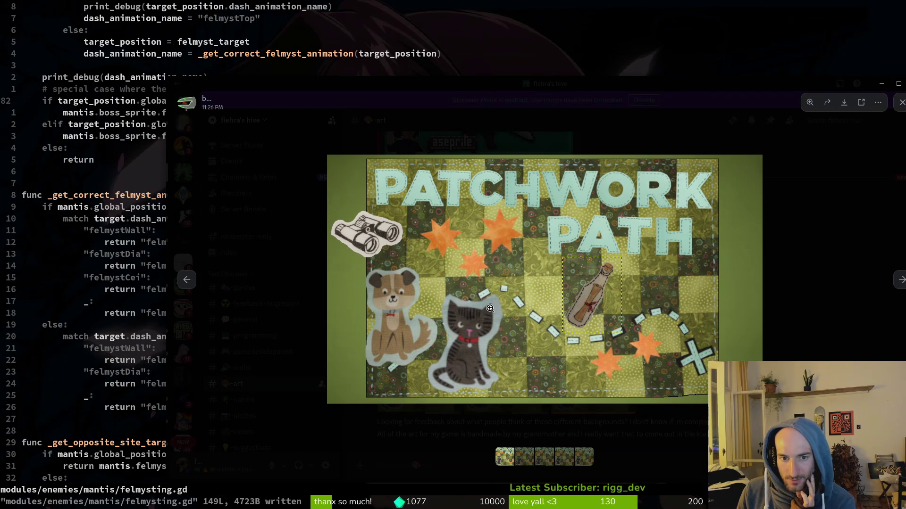
- Reposition the image viewer and advance through all five Patchwork Path backgrounds
left_click_drag(629, 89, 574, 76)
left_click(846, 268)
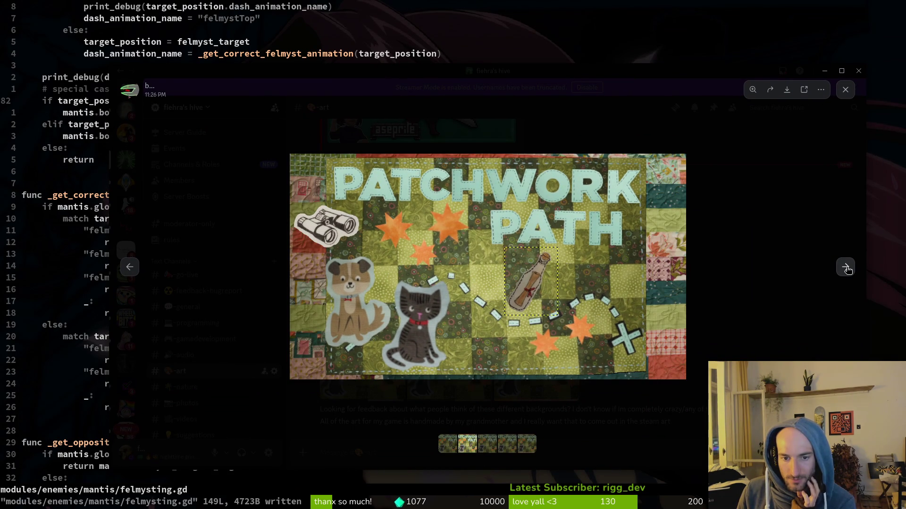
left_click(846, 268)
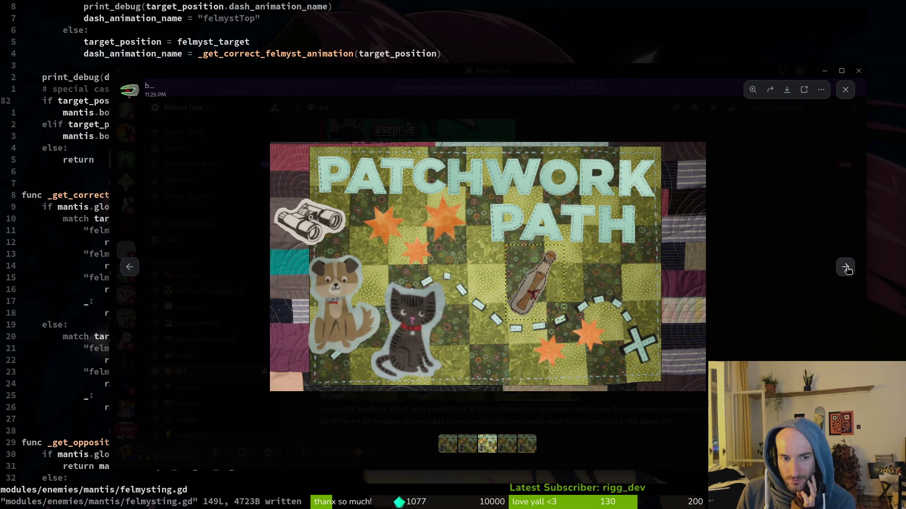
left_click(846, 268)
left_click(846, 268)
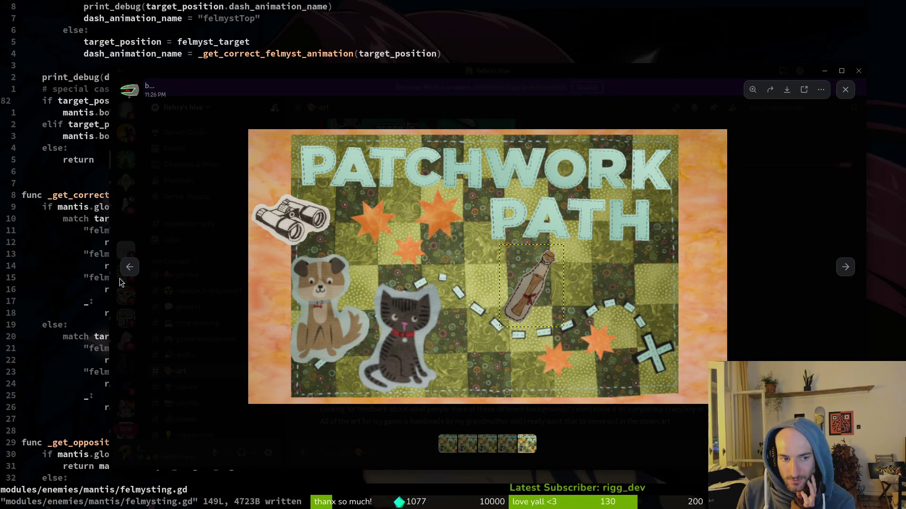
- Compare the quilt-, brown- and orange-bordered variants via the thumbnail strip, ending on the fifth
left_click(451, 444)
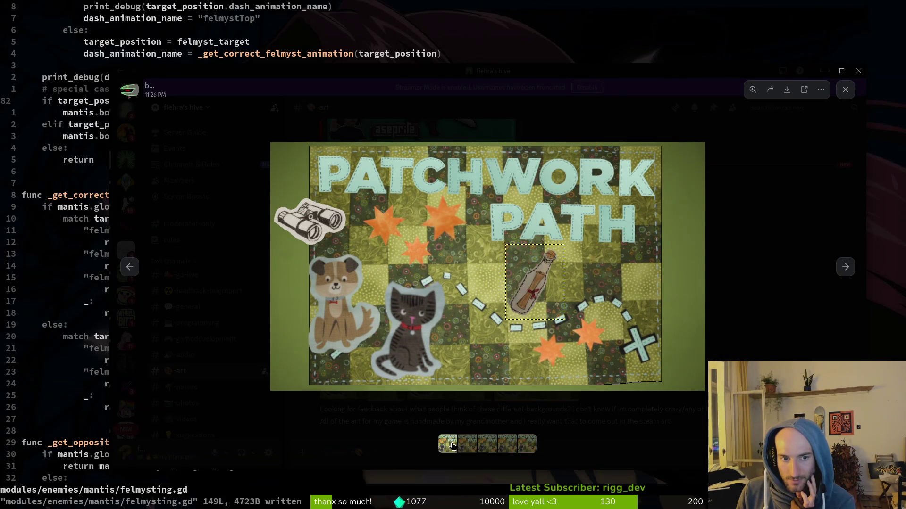
left_click(467, 447)
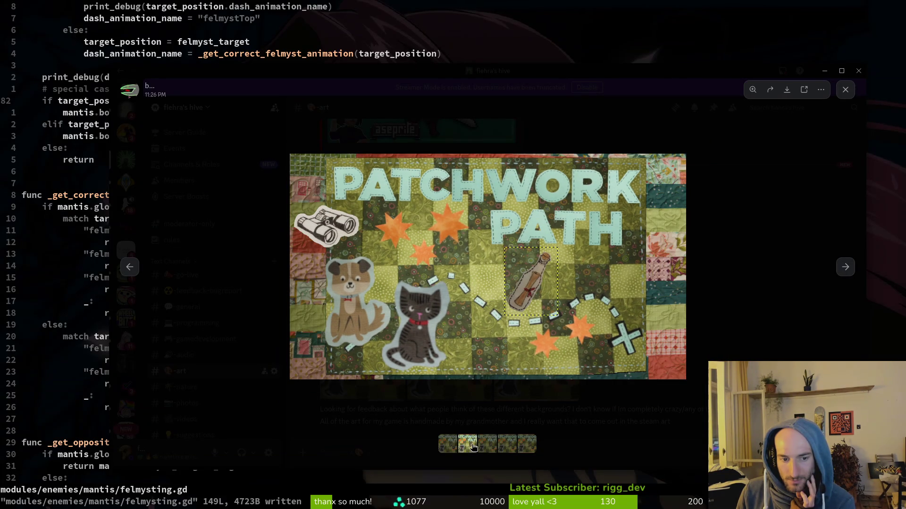
left_click(495, 449)
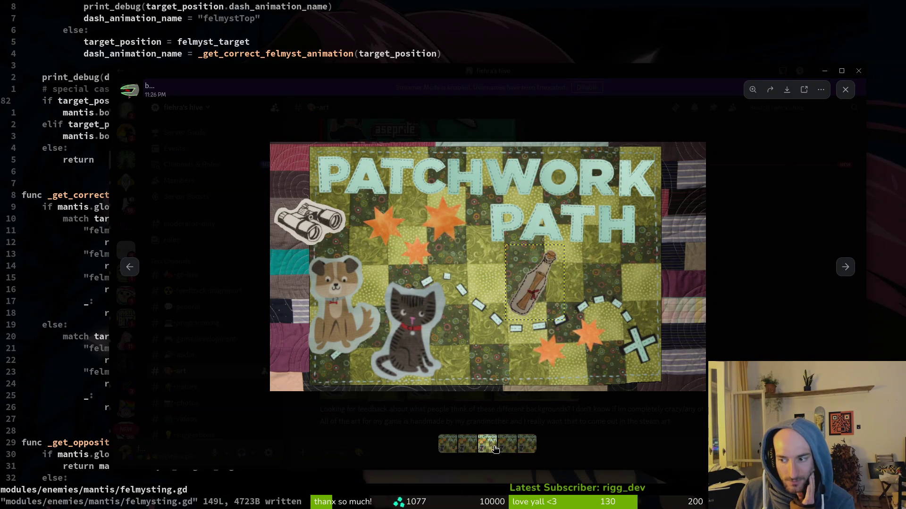
left_click(503, 447)
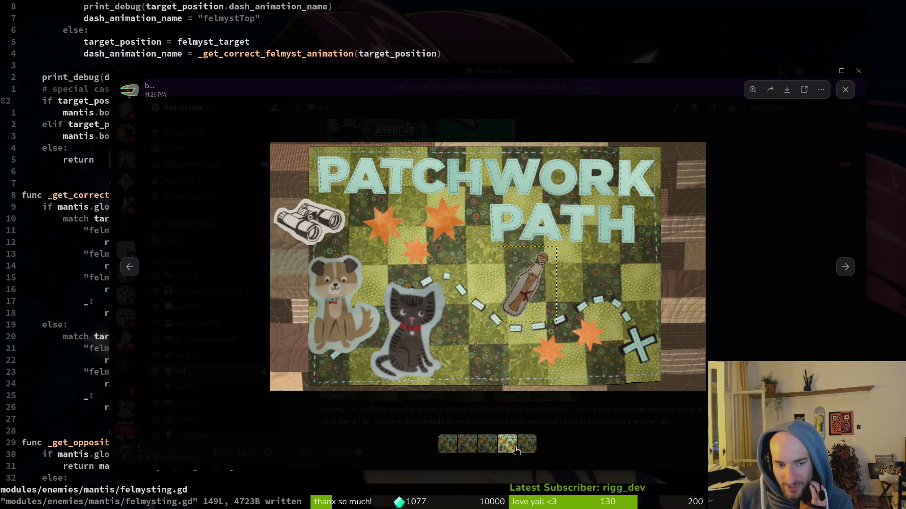
left_click(525, 451)
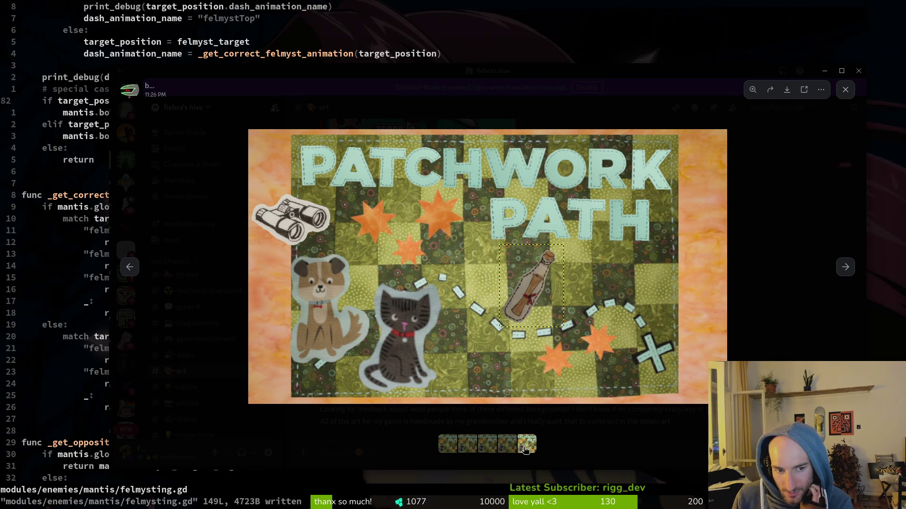
left_click(515, 453)
left_click(523, 452)
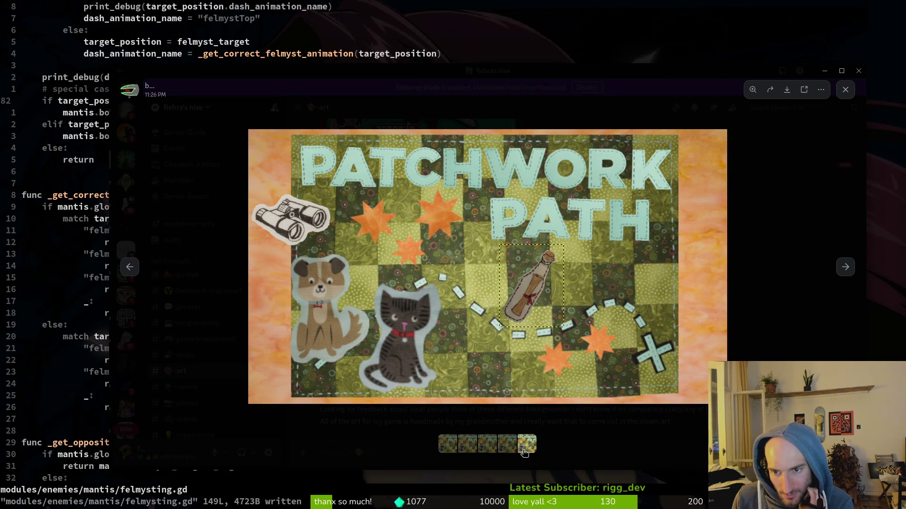